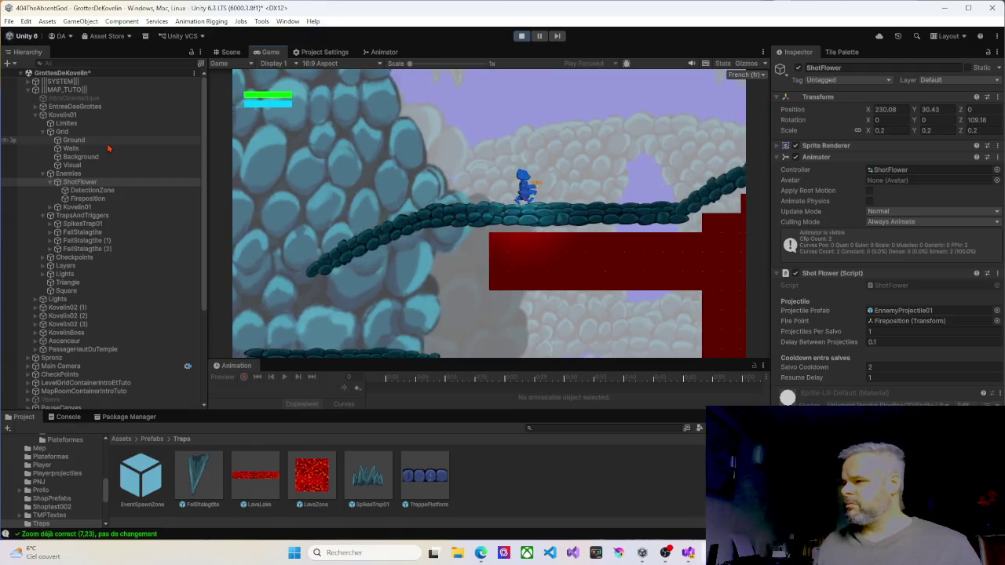
Step: Jump and steer the character left and right up the cave platforms, then exit Play mode
key(space)
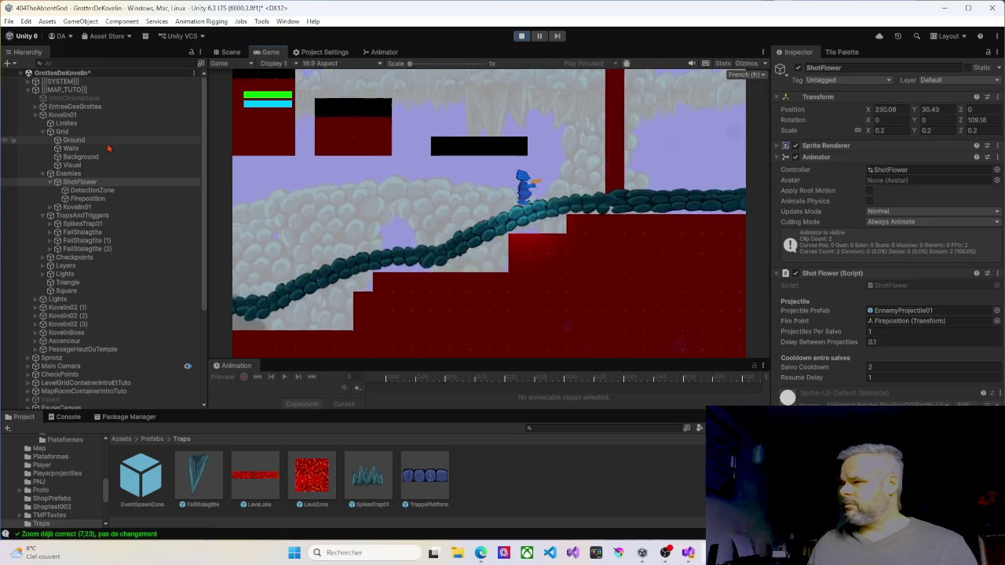
key(space)
key(Left)
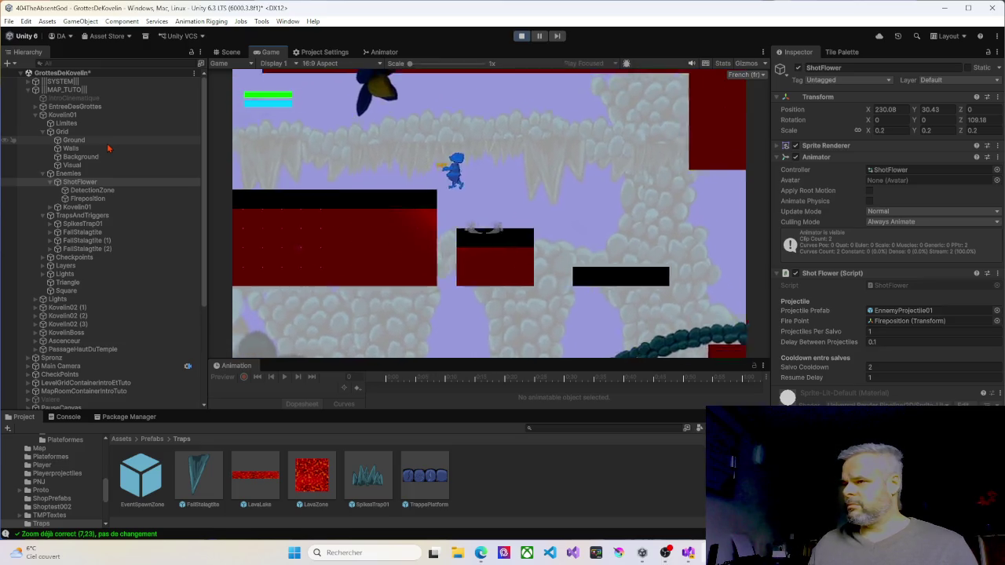
key(space)
key(Right)
key(Left)
key(space)
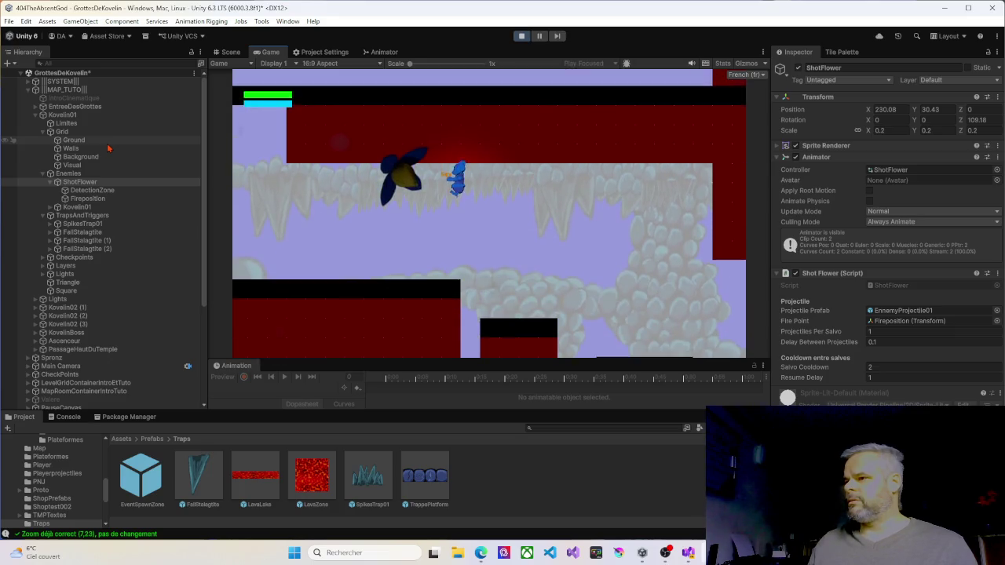
key(Left)
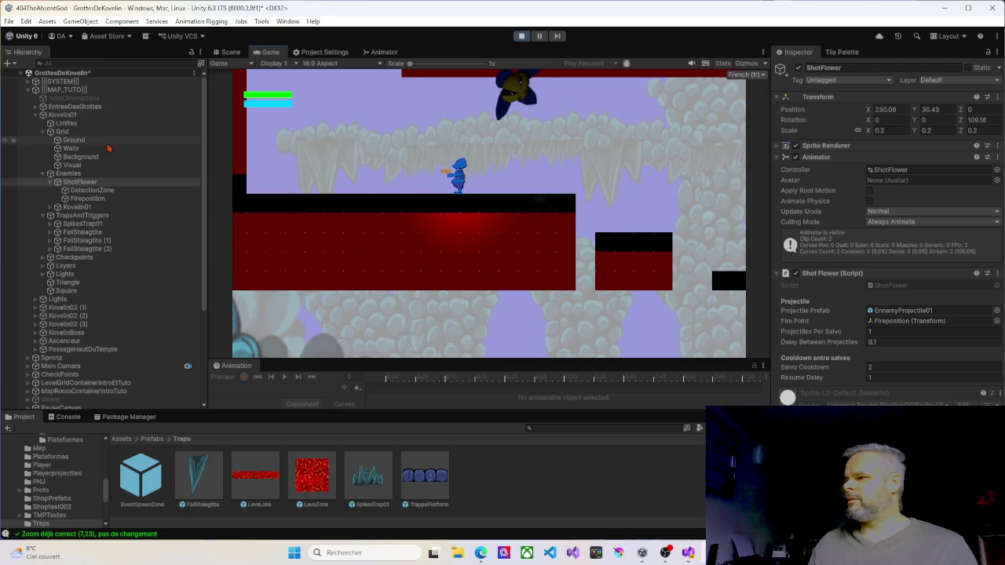
key(Right)
key(space)
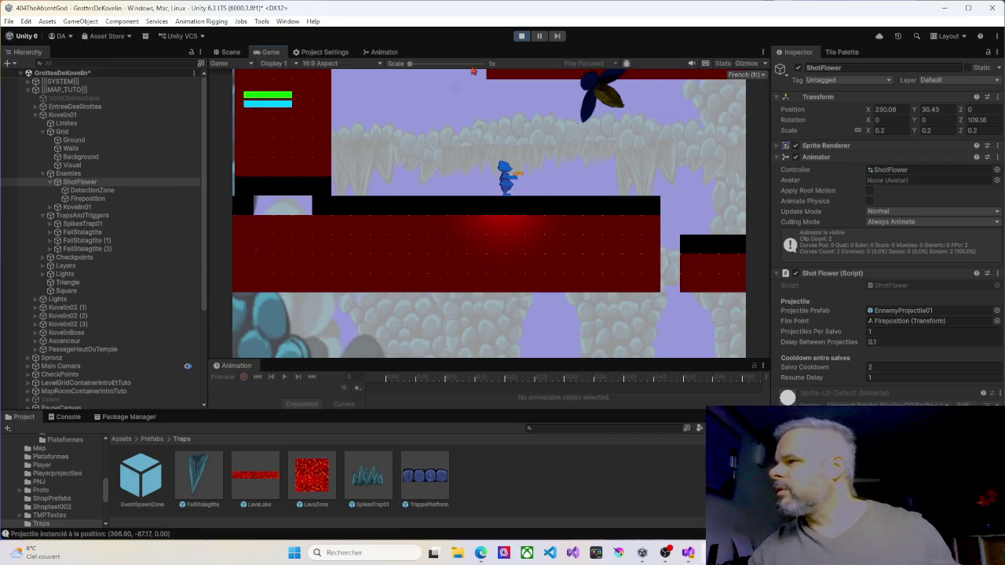
key(ctrl+p)
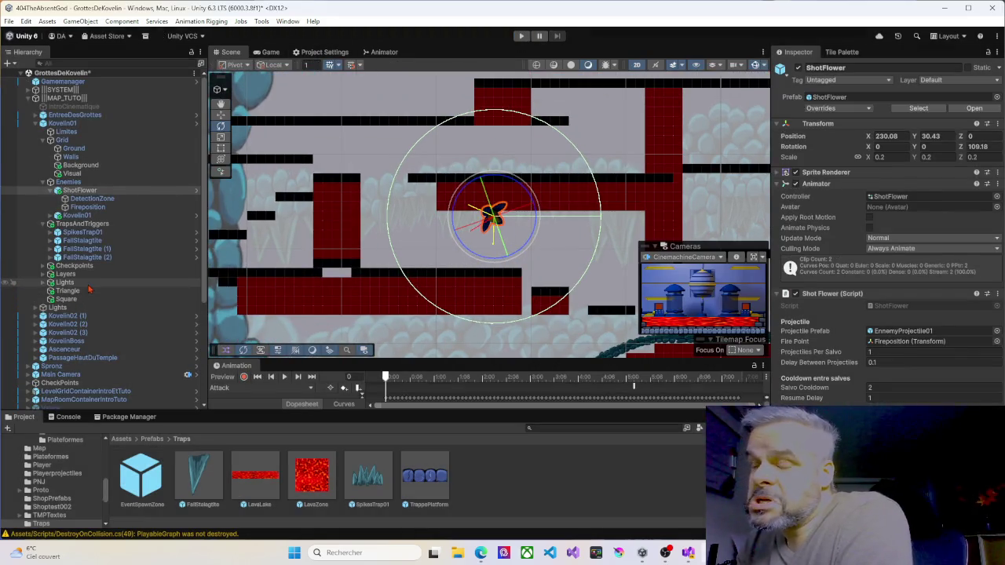
Step: Set the ShotFlower DetectionZone's Vision Rotation to 337.1
drag(90, 199, 94, 206)
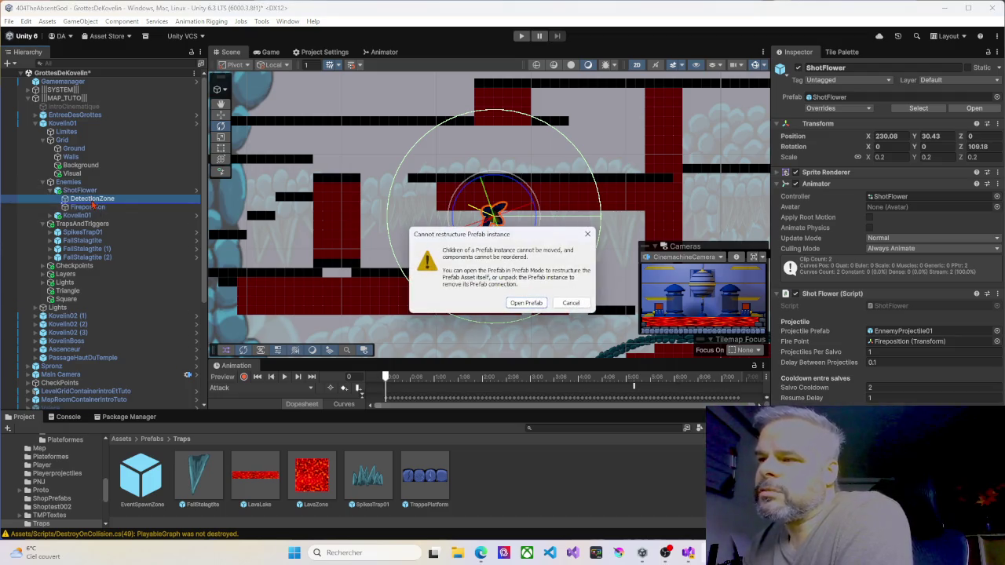
click(587, 235)
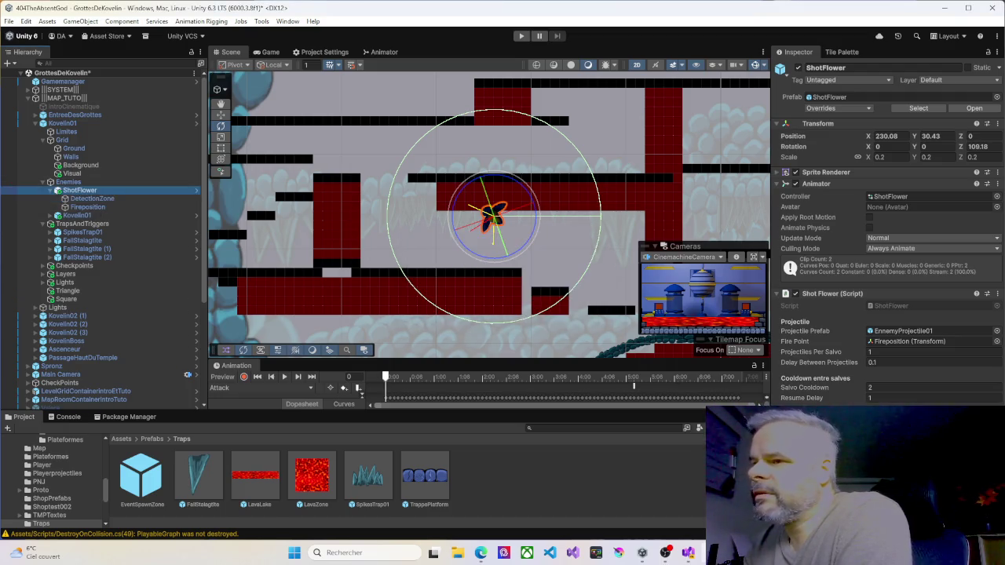
click(89, 200)
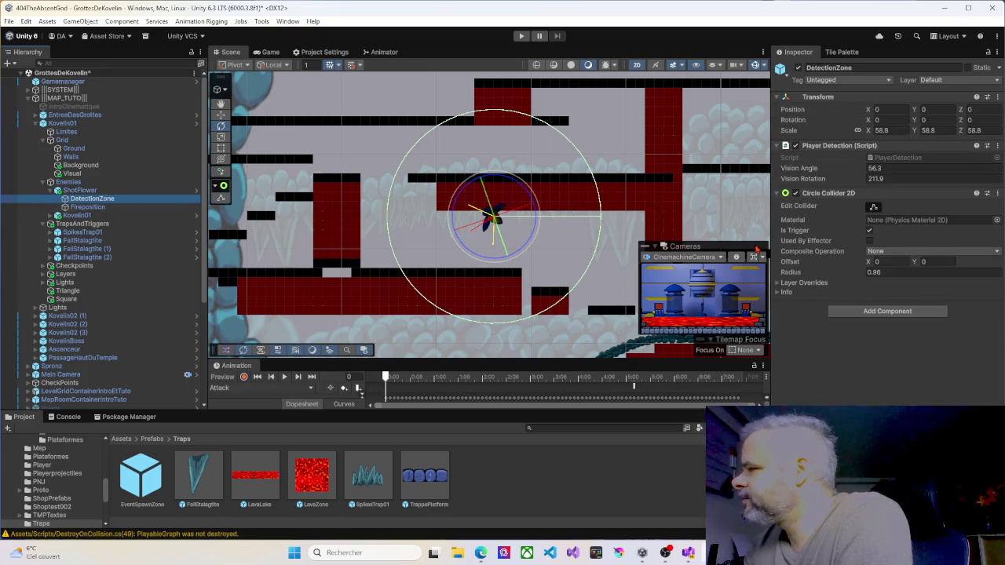
drag(854, 181, 868, 179)
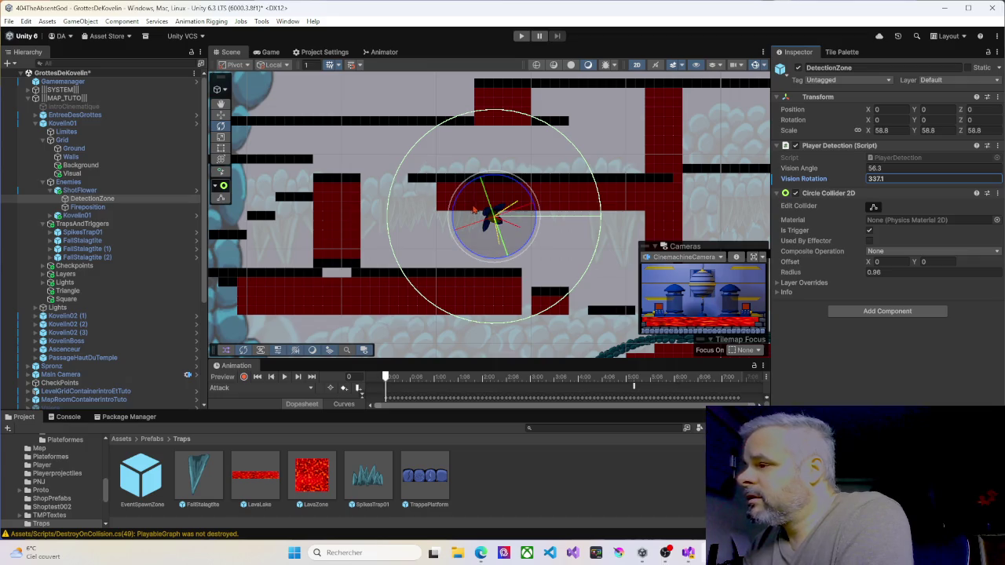
Step: Move the ShotFlower enemy slightly lower in the cave with the Move tool
click(108, 191)
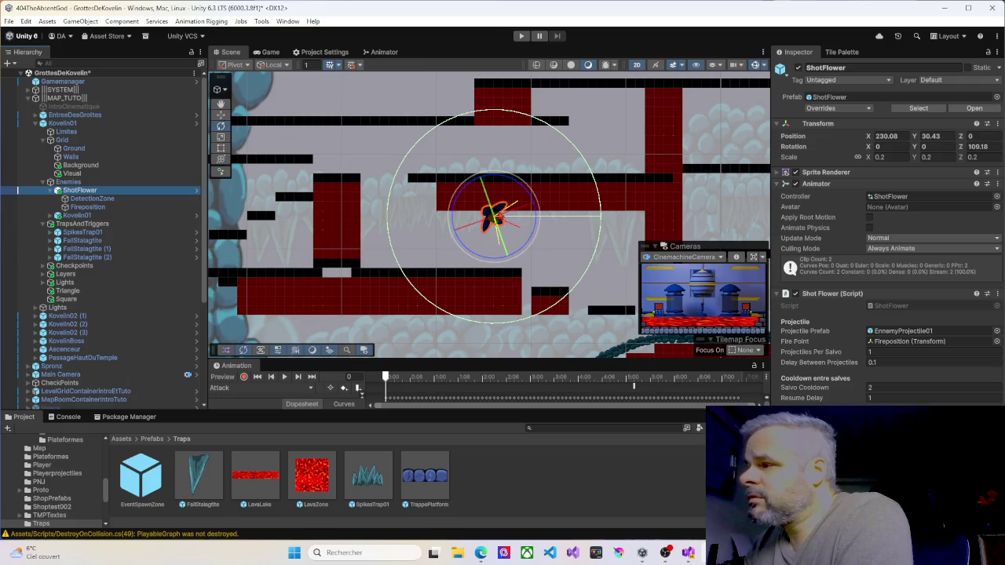
scroll(496, 215, up, 3)
click(220, 115)
mouse_move(487, 211)
mouse_down()
mouse_move(475, 267)
mouse_move(486, 267)
mouse_up()
Step: Paint a row of red tiles on the Walls tilemap under the upper platform
click(79, 157)
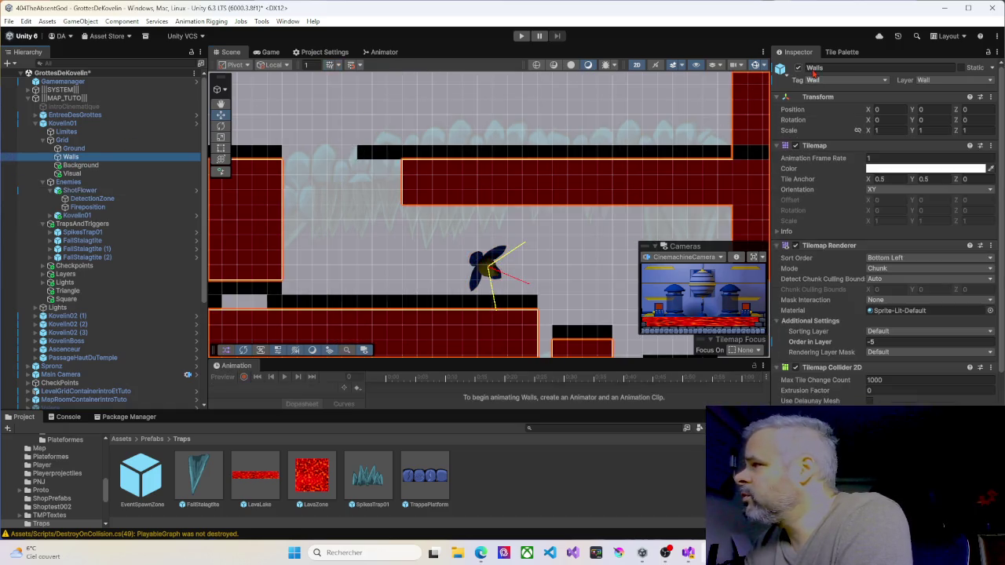
click(832, 53)
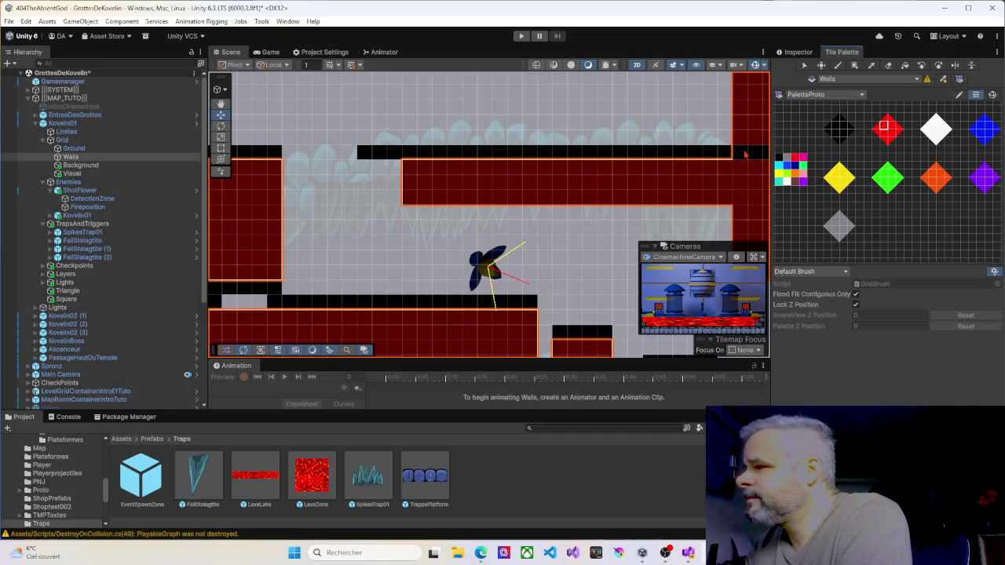
drag(409, 219, 725, 213)
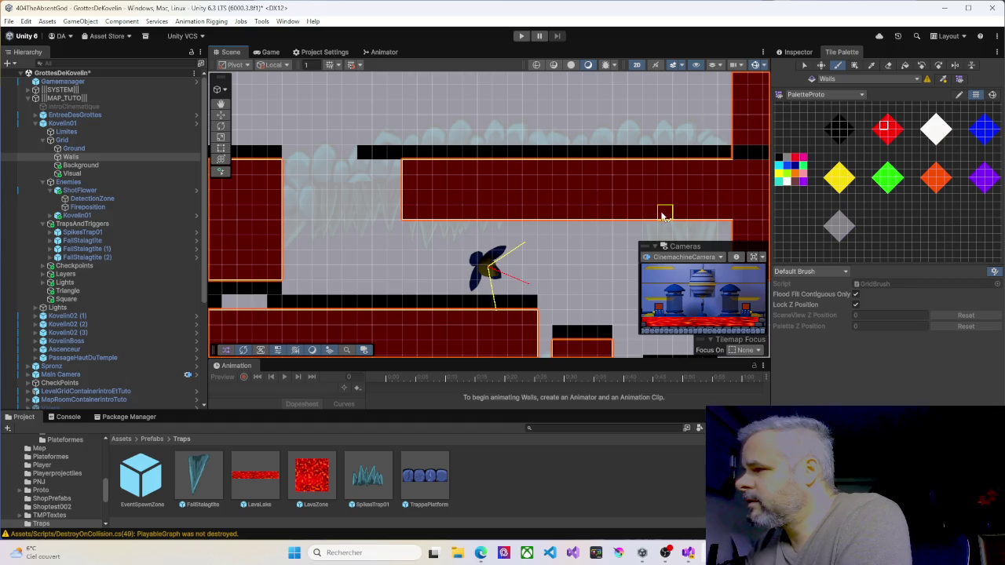
drag(588, 253, 521, 222)
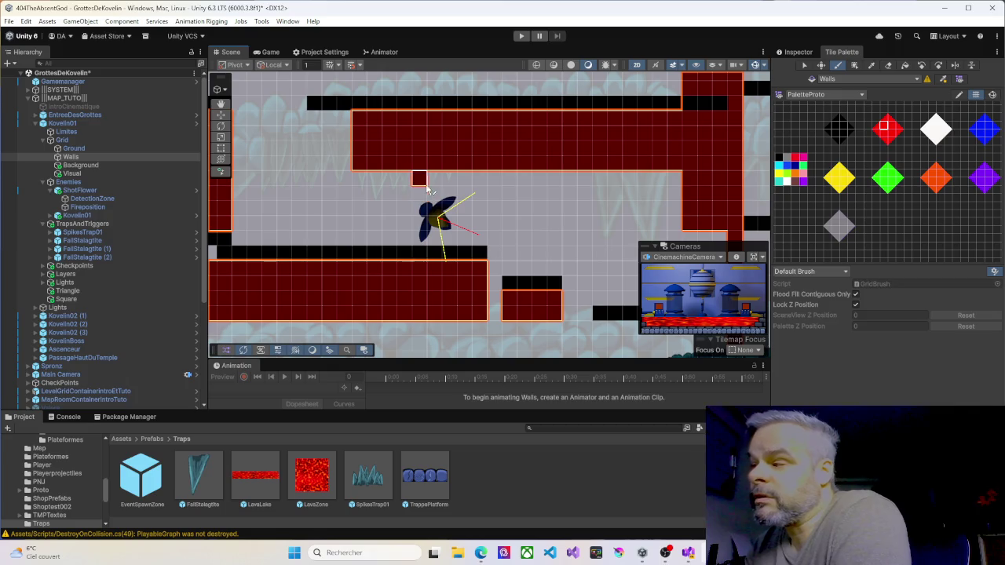
mouse_move(547, 226)
mouse_down()
mouse_move(479, 205)
mouse_move(477, 190)
mouse_move(608, 195)
mouse_move(609, 230)
mouse_move(700, 235)
mouse_up()
Step: Target the Ground tilemap with black and red tiles to add ledges, then start a play-test
click(74, 148)
scroll(491, 198, down, 3)
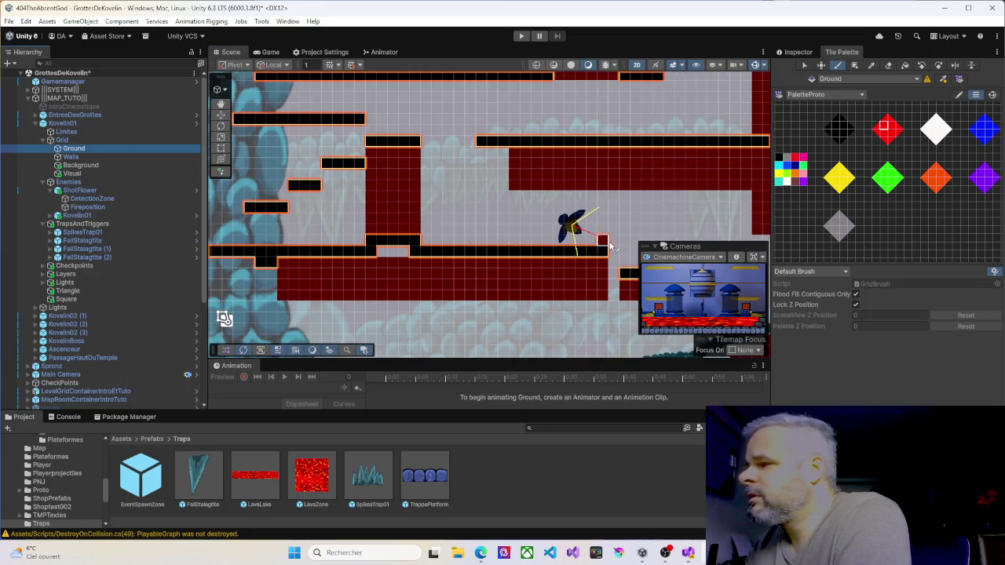
click(836, 128)
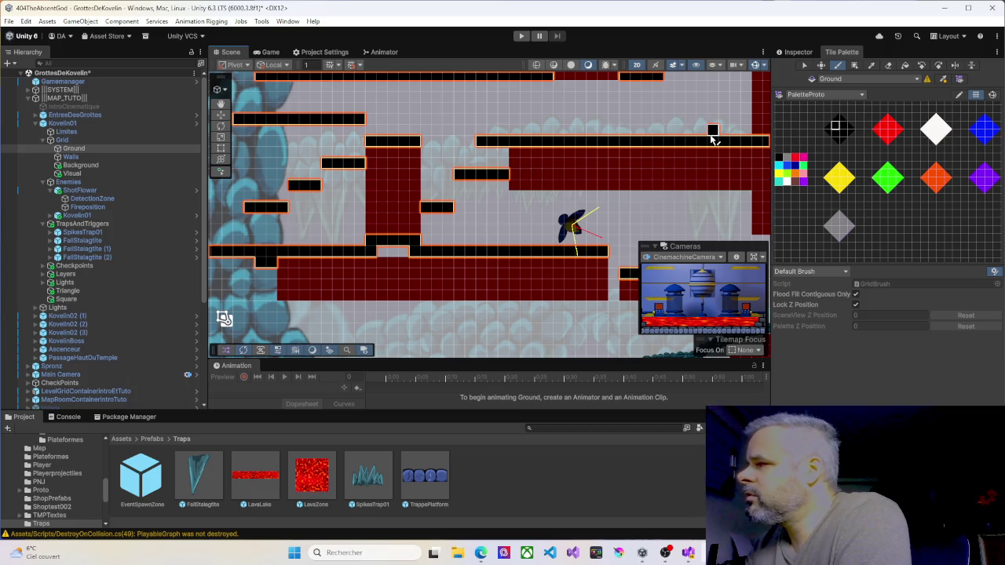
click(884, 127)
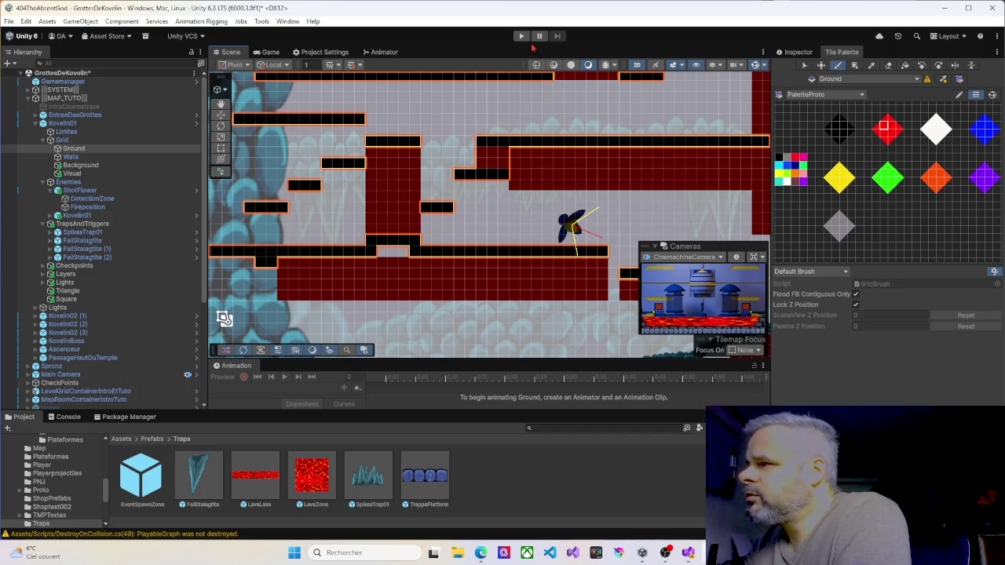
click(523, 37)
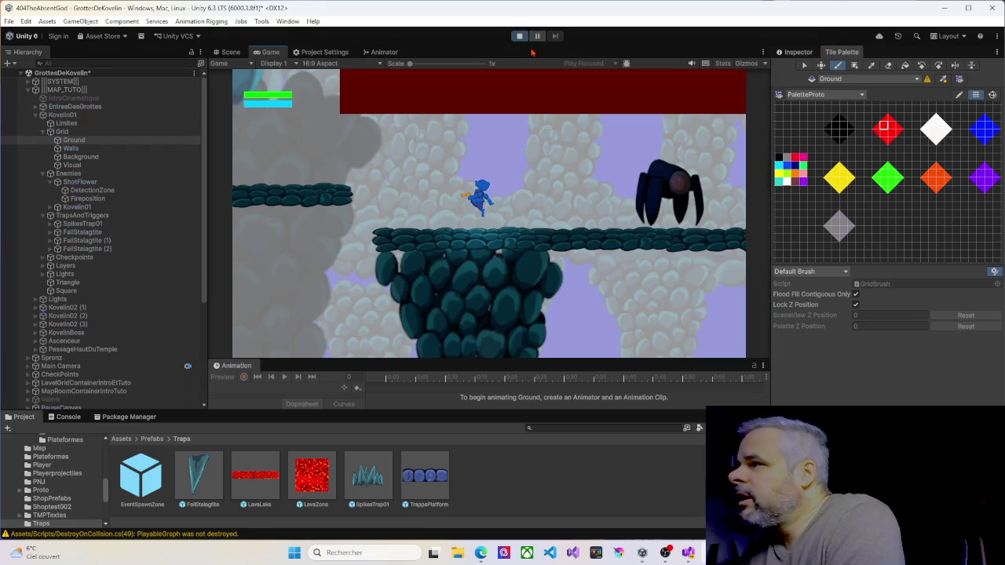
Step: Stop the test, drag the ShotFlower up-left beside the upper wall, and play again
key(ctrl+p)
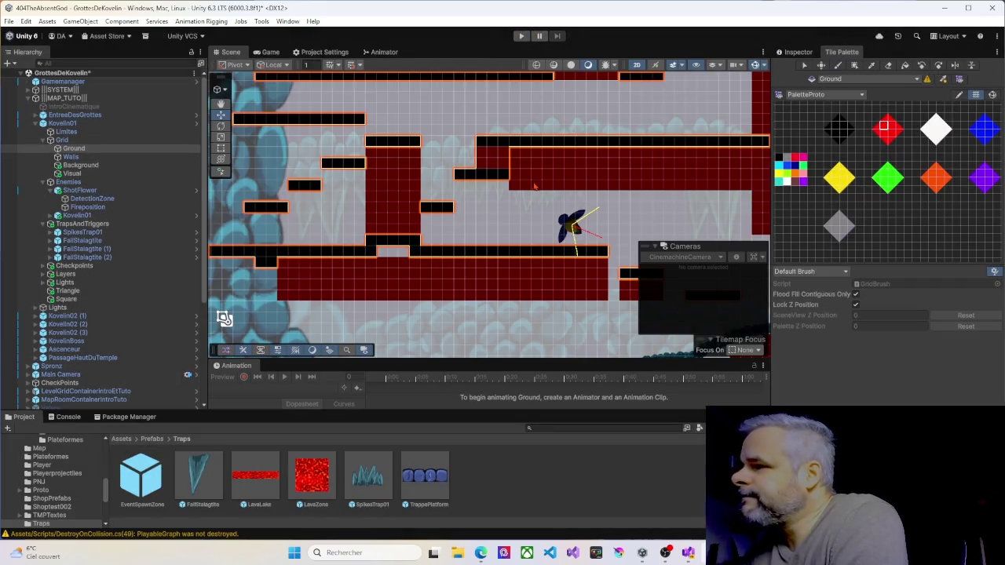
click(569, 224)
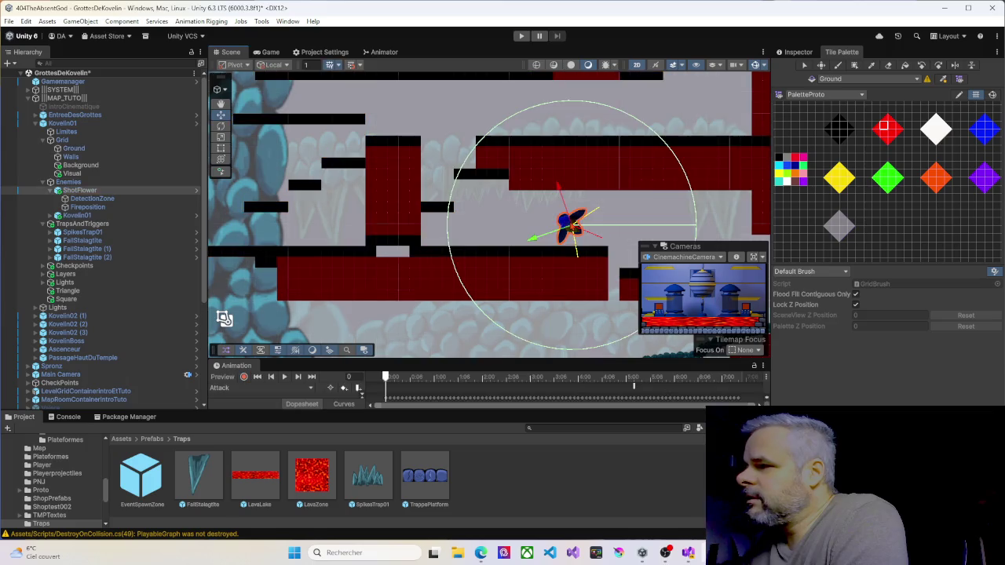
mouse_move(570, 224)
mouse_down()
mouse_move(550, 188)
mouse_move(527, 195)
mouse_up()
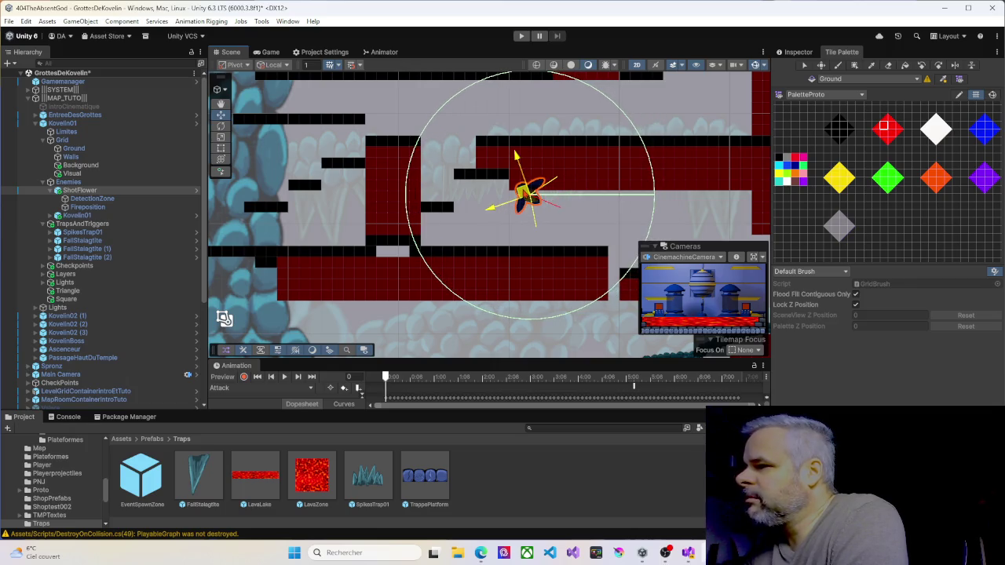
click(520, 37)
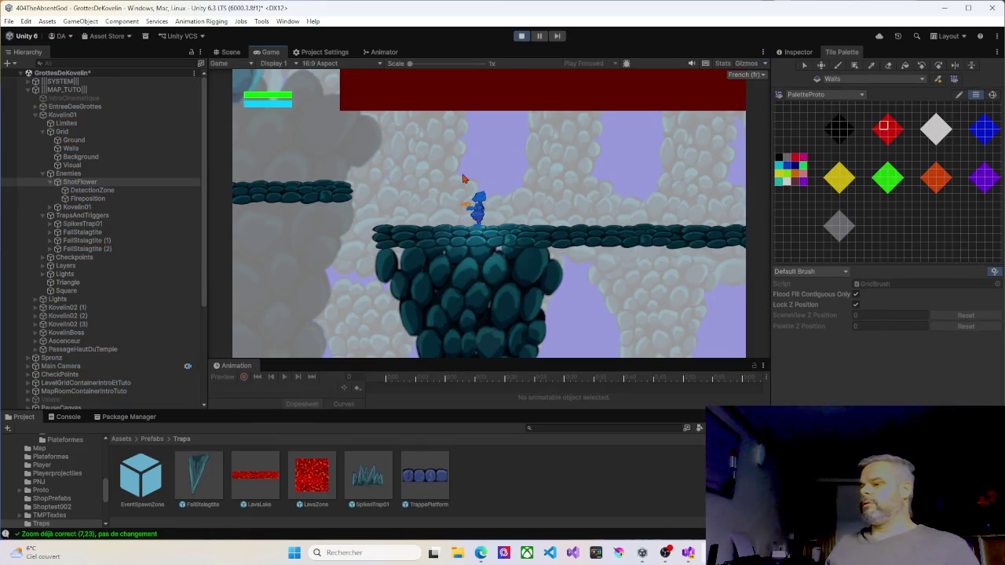
Step: Walk the player back and forth along the ledges, drop to a lower ledge, and run up the slope
key(Right)
key(Left)
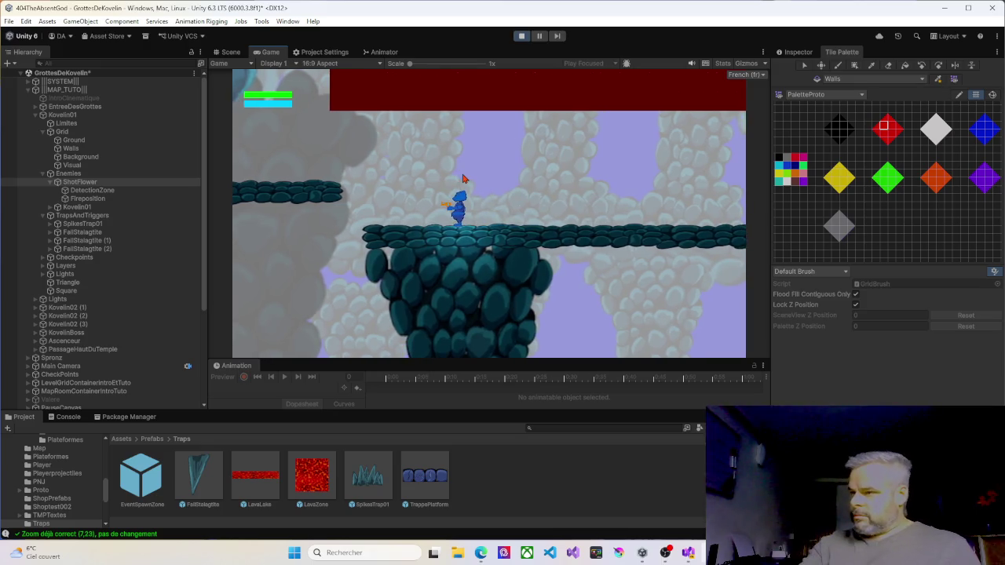
key(Right)
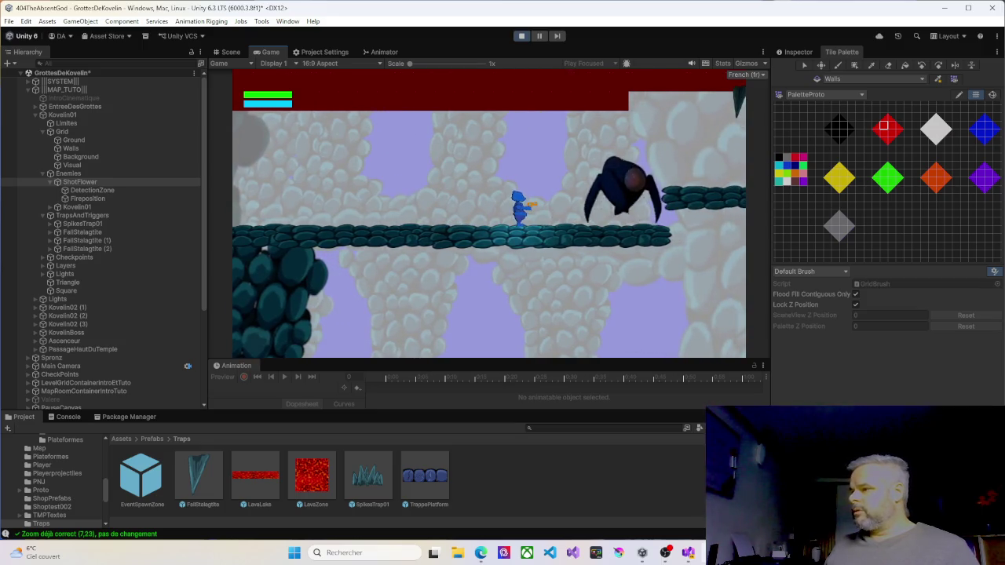
key(Left)
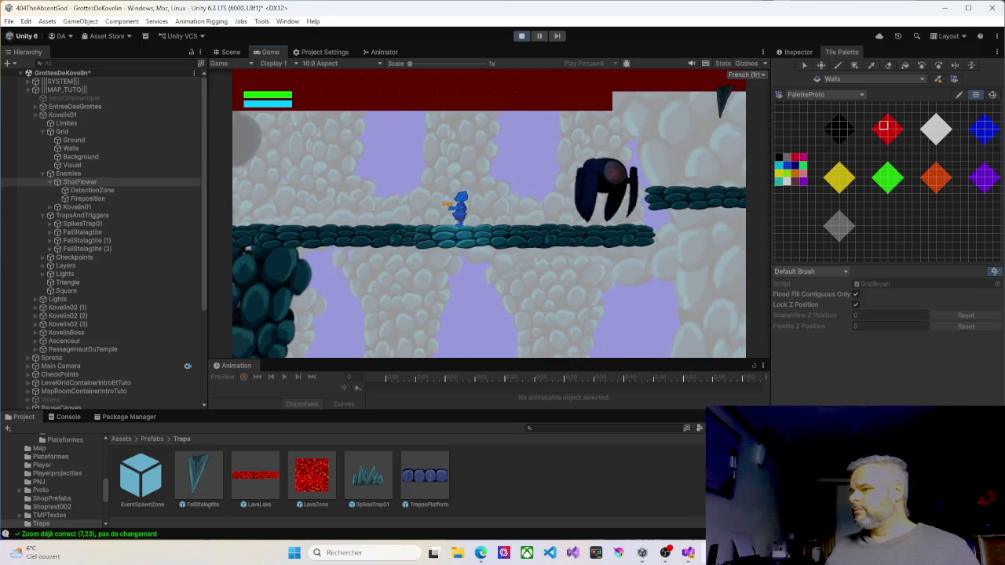
key(Left)
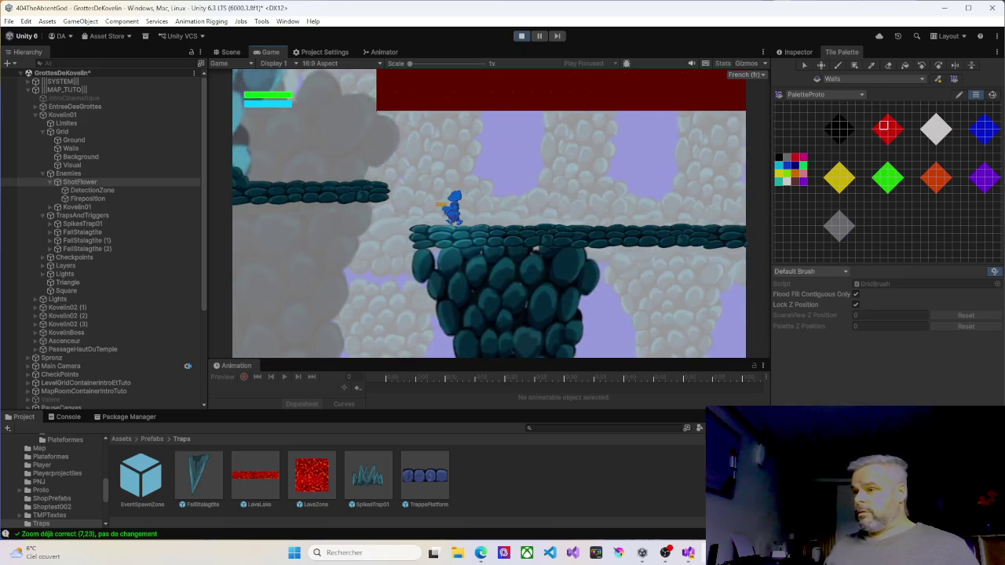
key(Left)
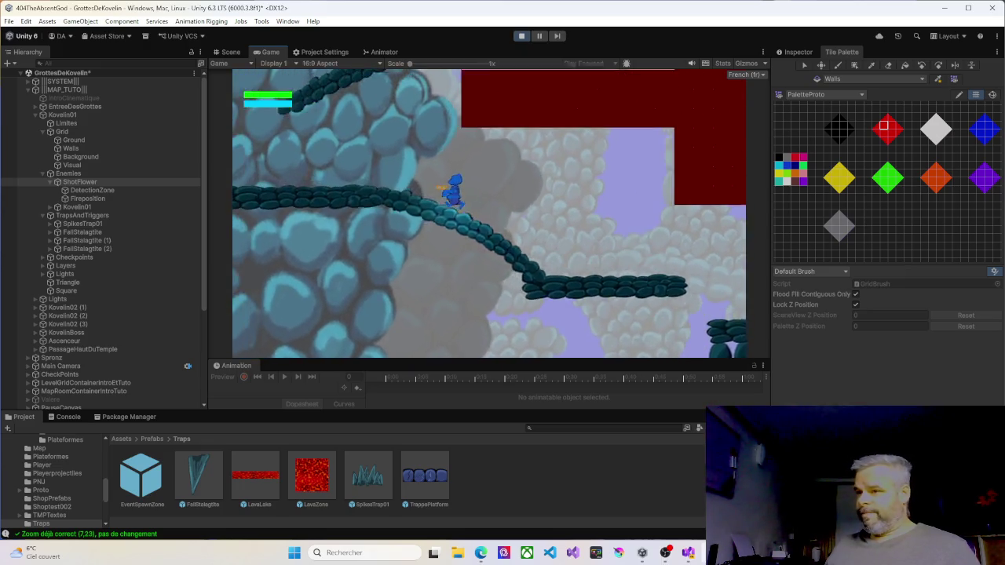
key(Left)
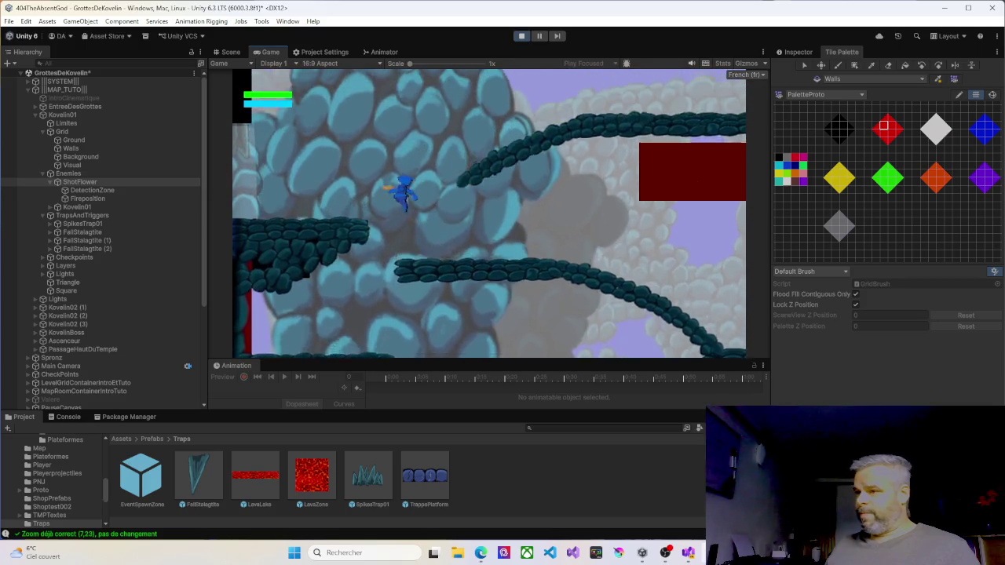
key(Right)
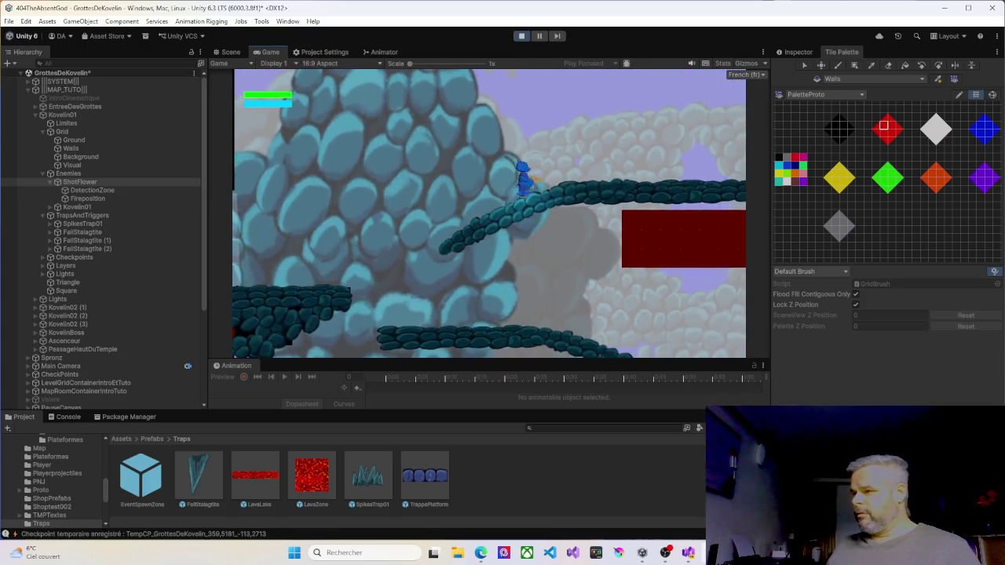
key(Right)
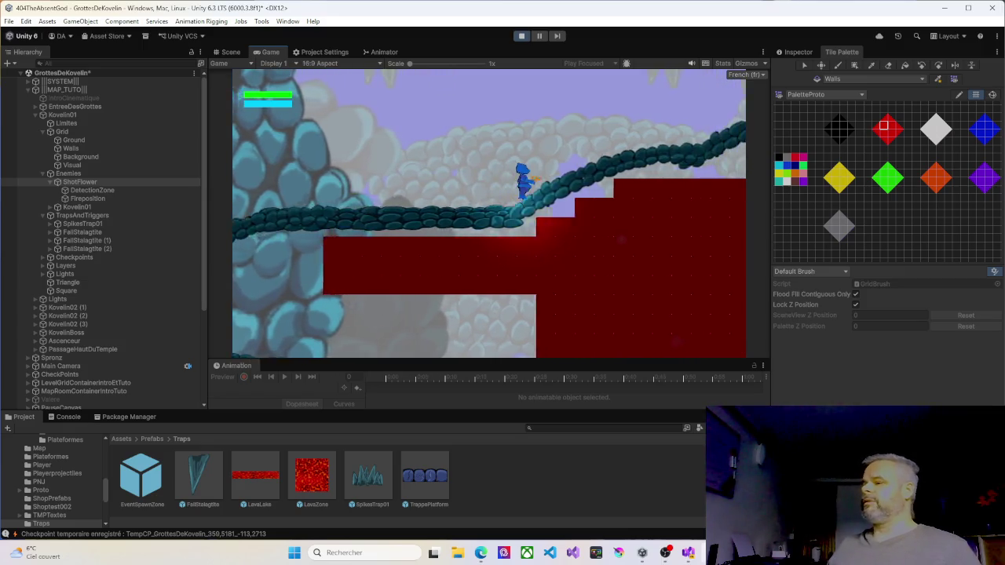
key(Right)
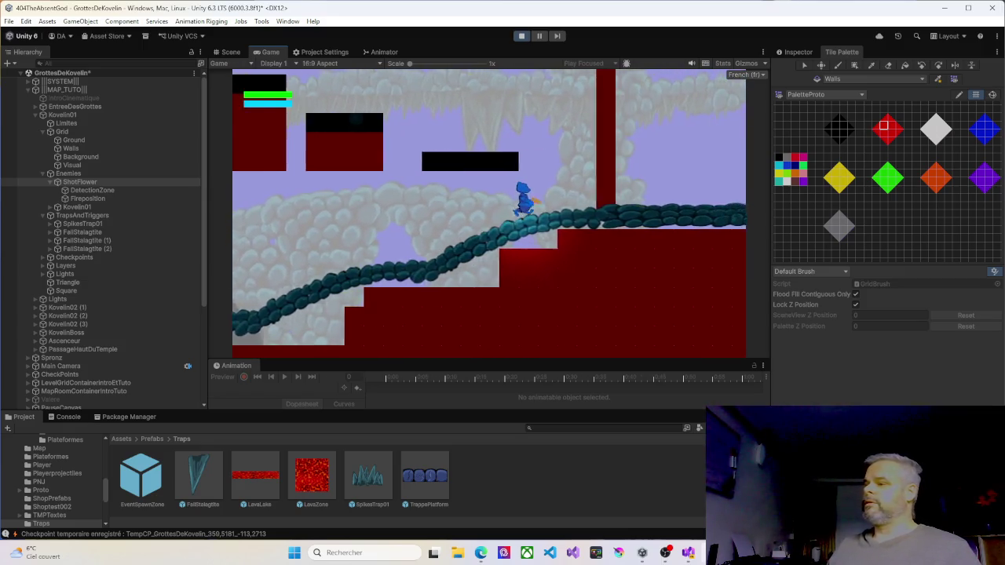
Step: Jump up the platforms toward the flying enemy, drop back to the lower ledge, and stop the test
key(space)
key(Left)
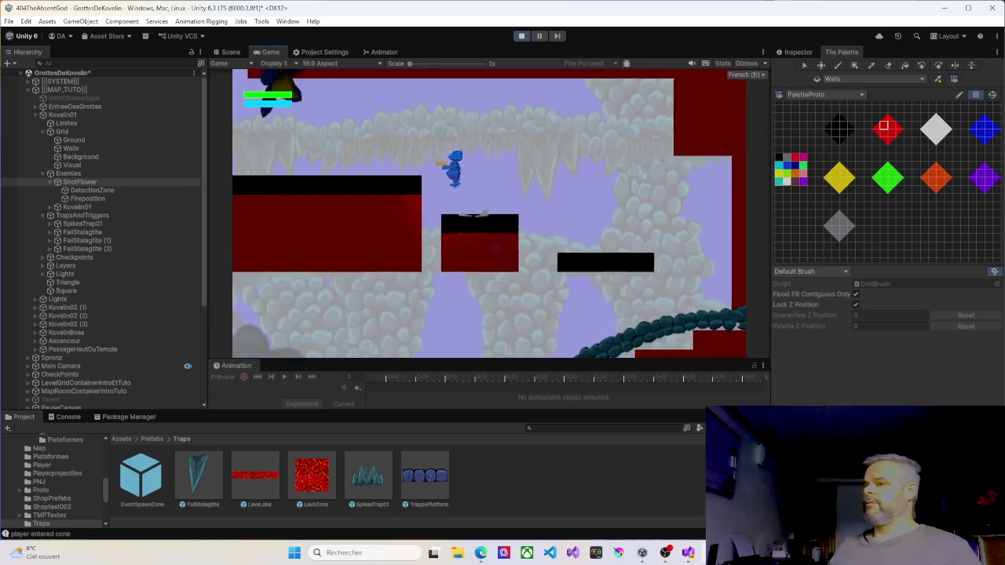
key(space)
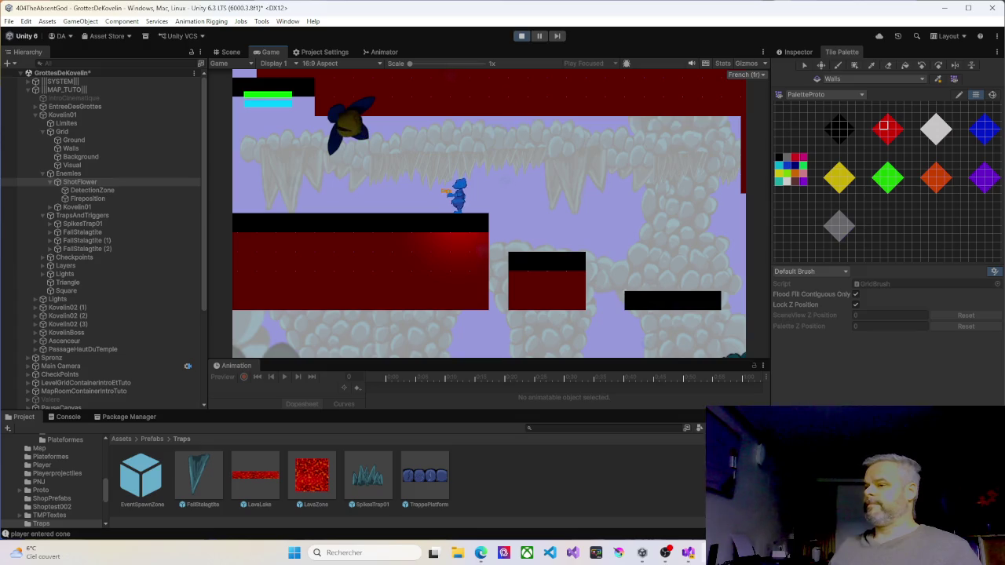
key(Left)
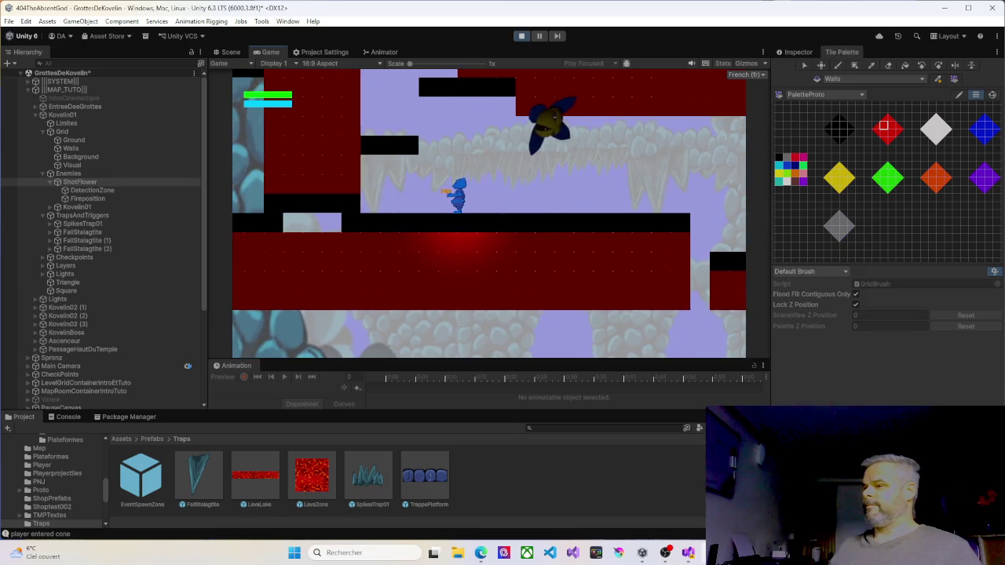
key(Right)
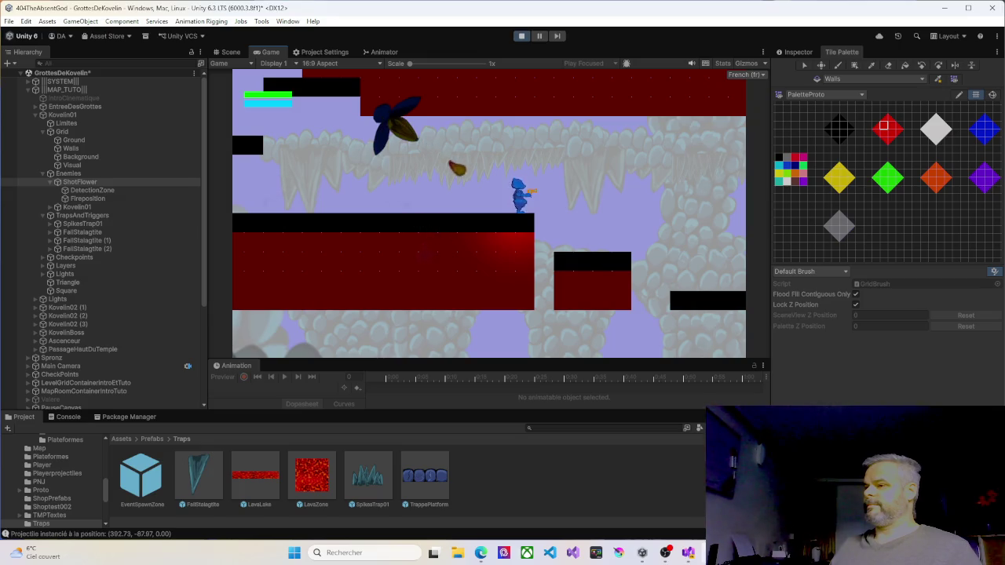
key(Left)
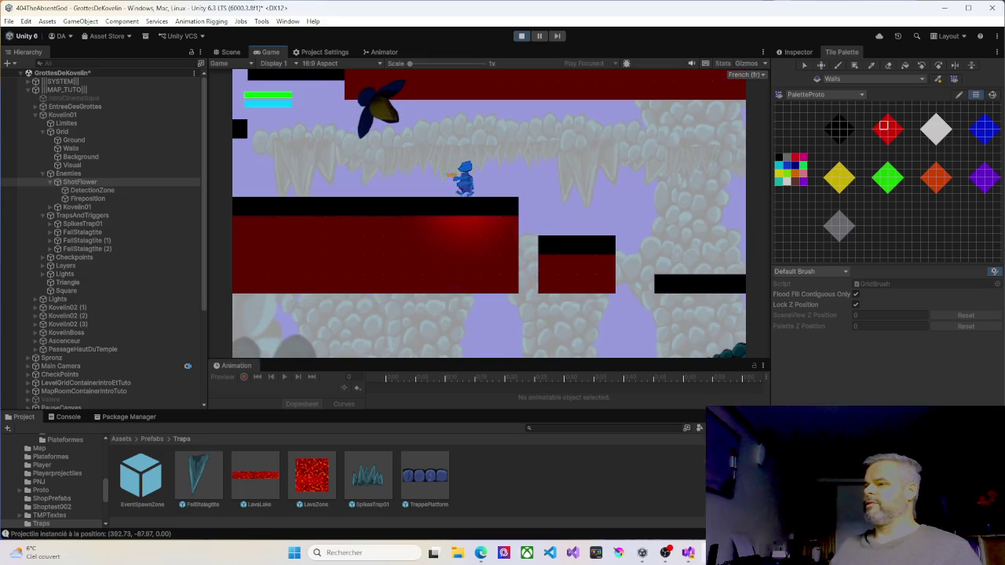
key(Left)
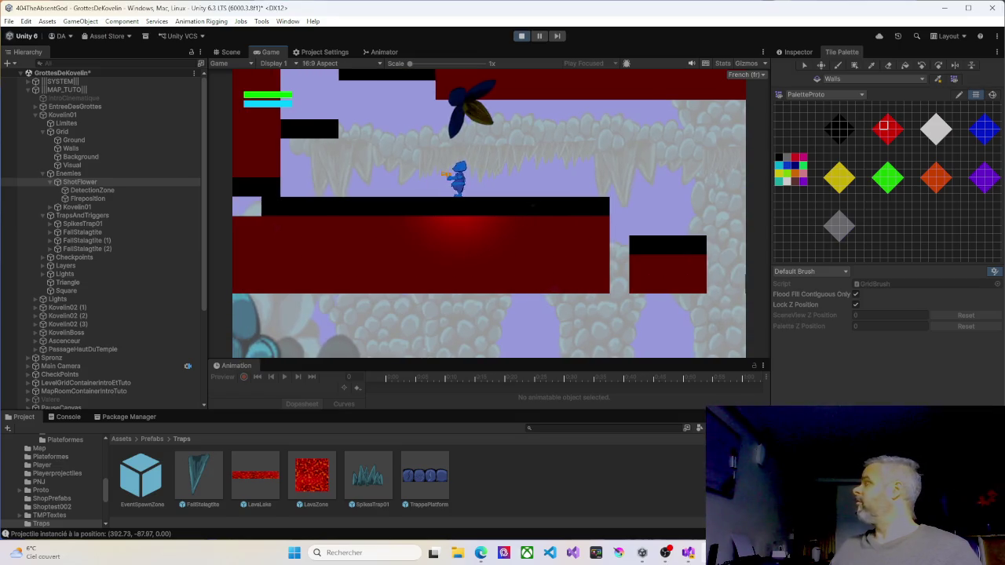
key(Right)
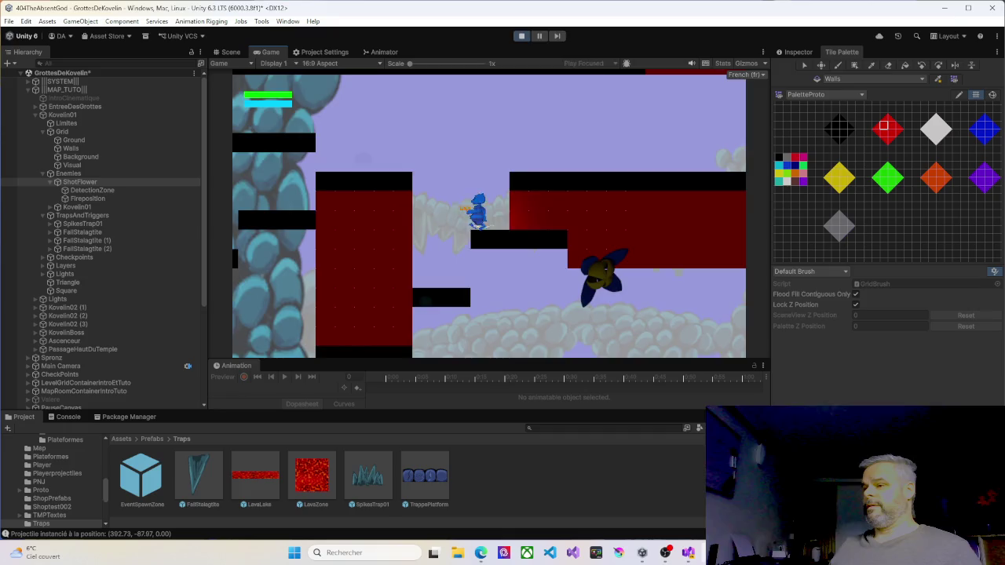
key(Left)
key(Left)
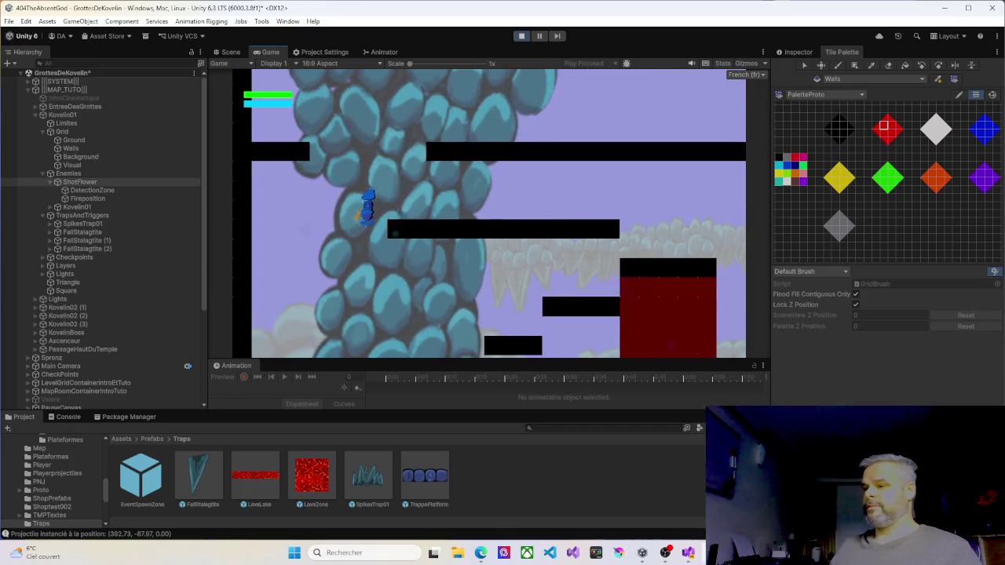
key(Right)
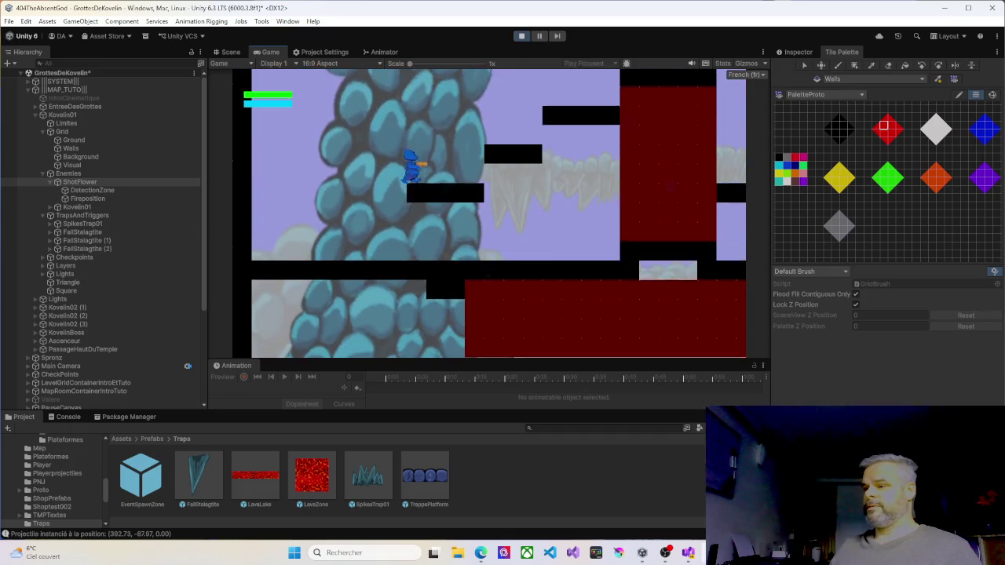
key(Right)
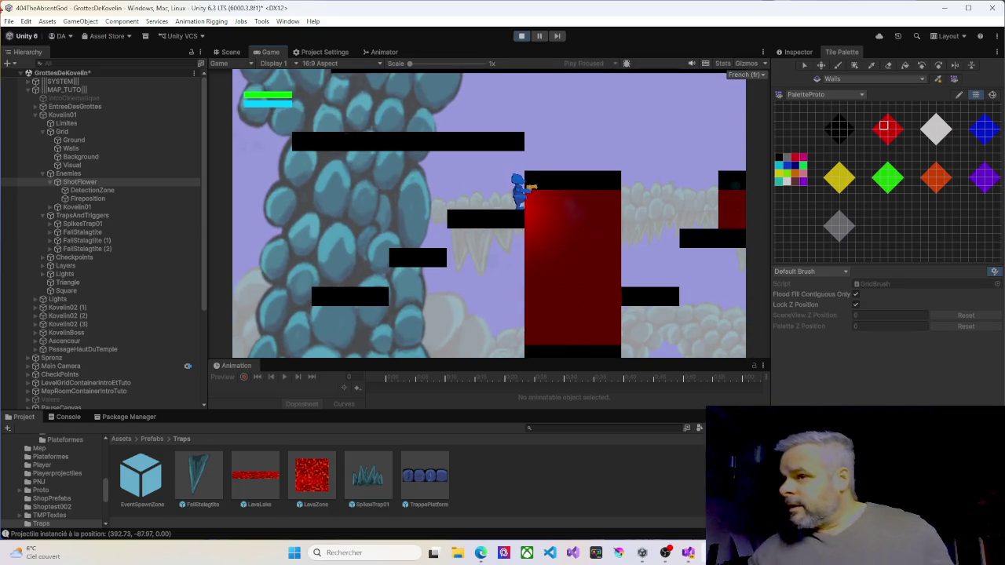
click(521, 36)
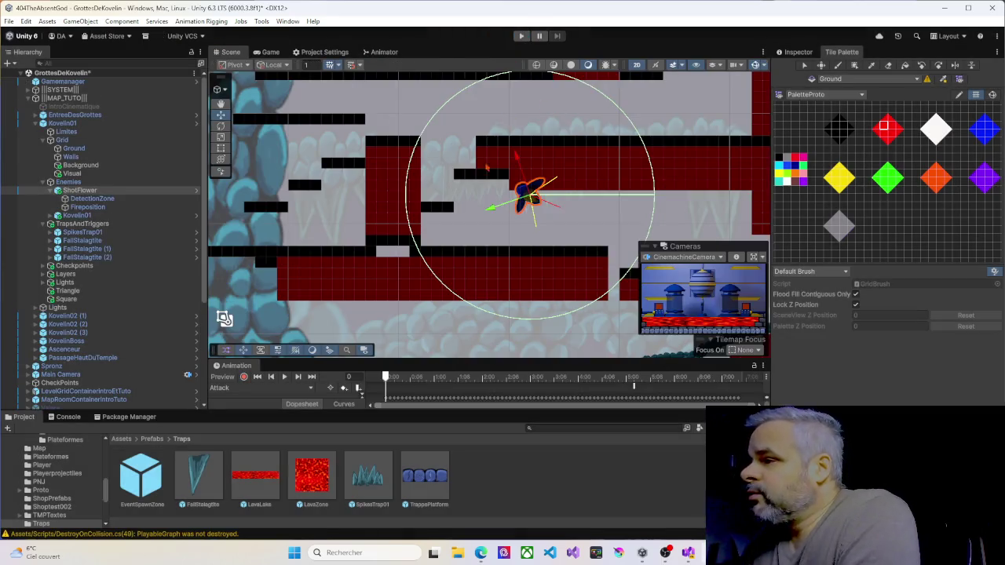
Step: Pick the black tile, target the Ground tilemap with the Eraser, then restart Play mode
click(841, 126)
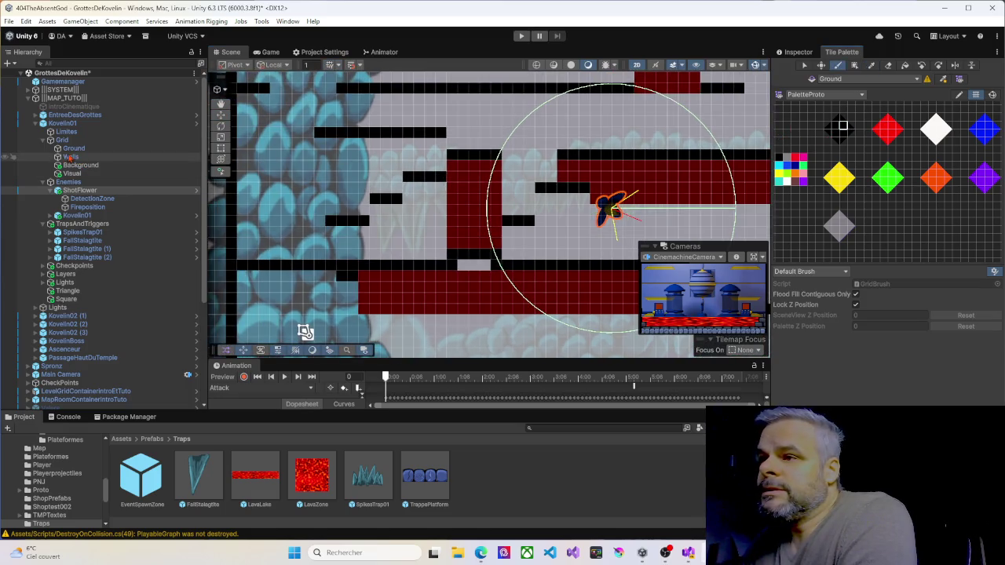
click(73, 148)
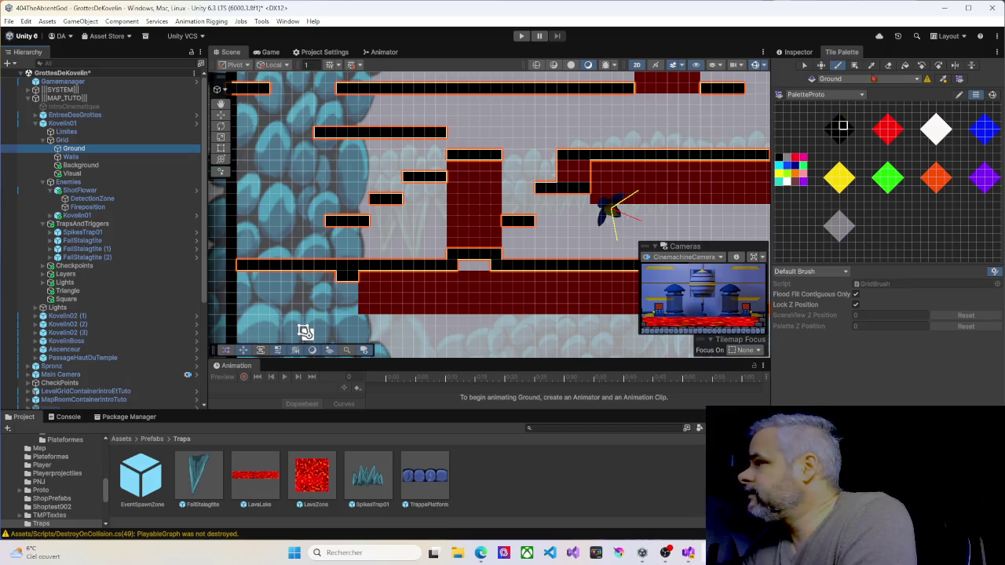
click(888, 65)
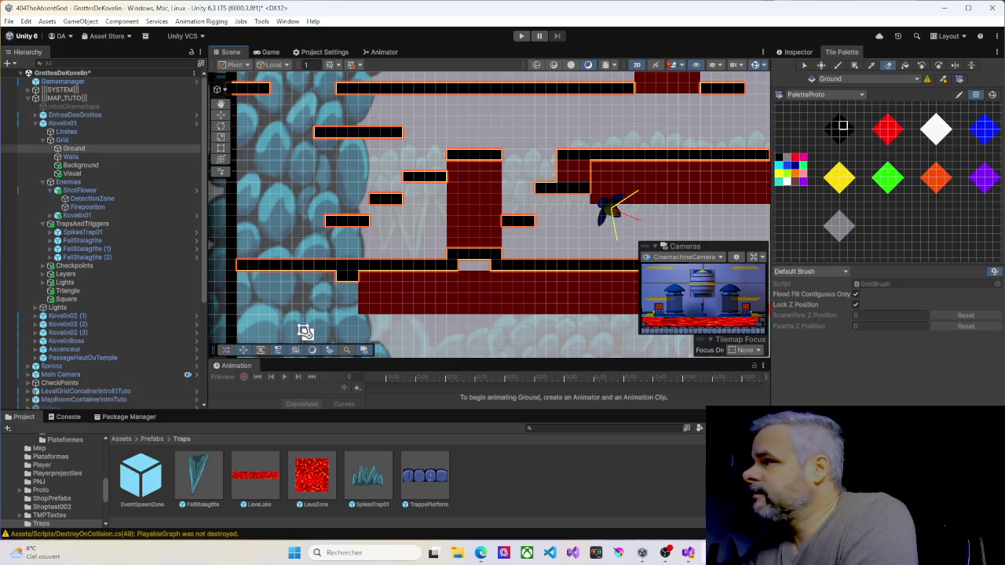
click(522, 36)
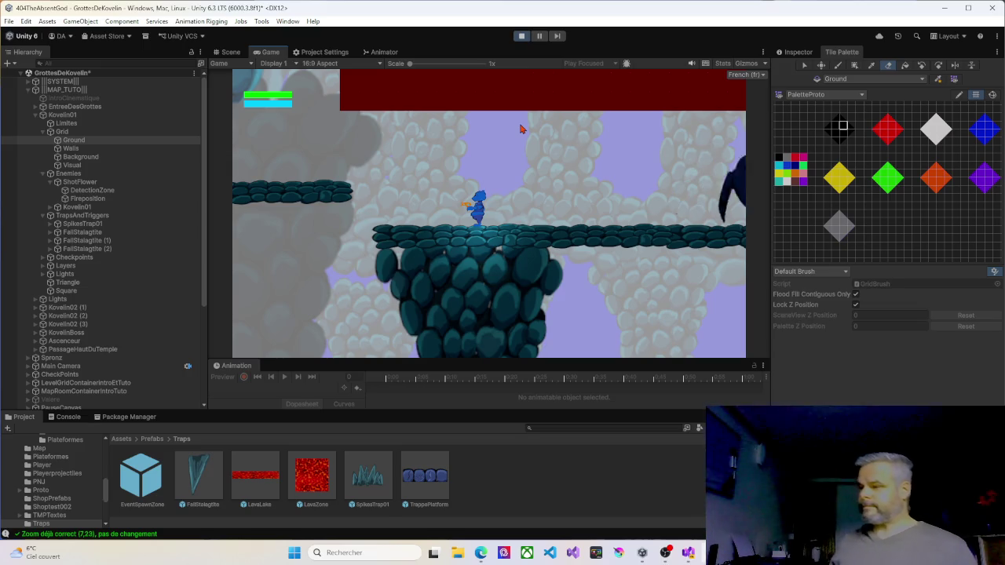
Step: Walk the player along the black platforms and jump onto the upper platform
key(Right)
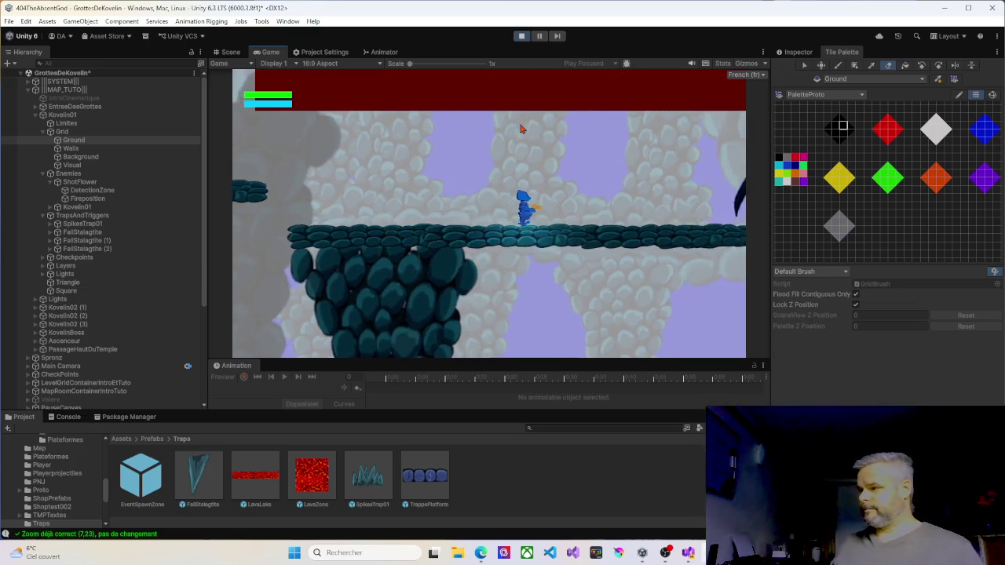
key(Left)
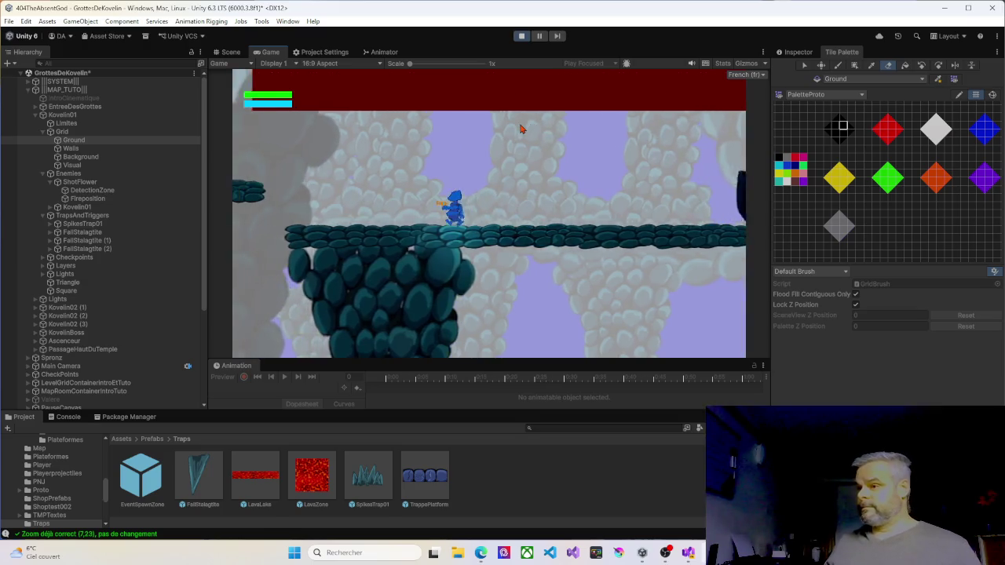
key(space)
key(Left)
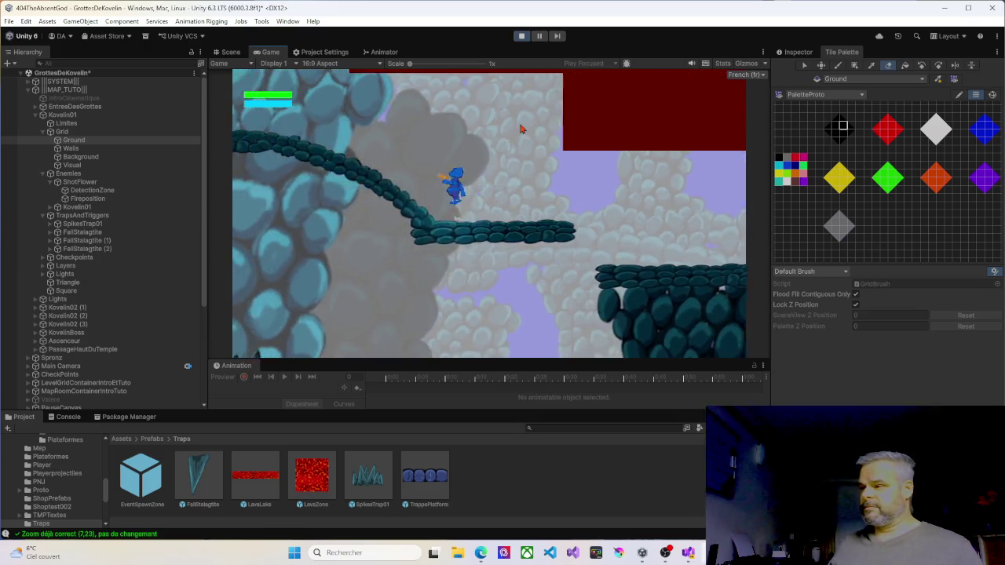
key(space)
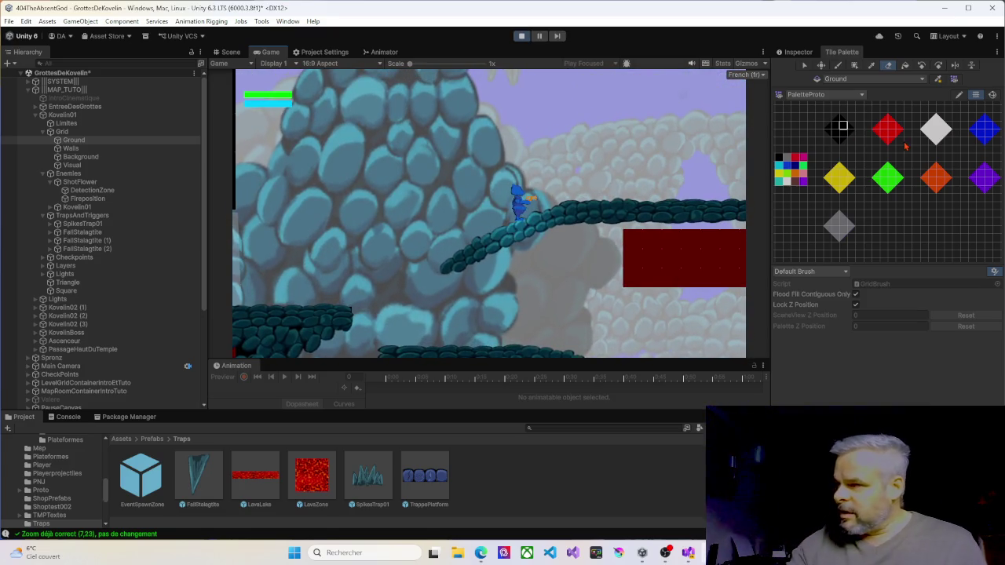
key(Right)
key(Right)
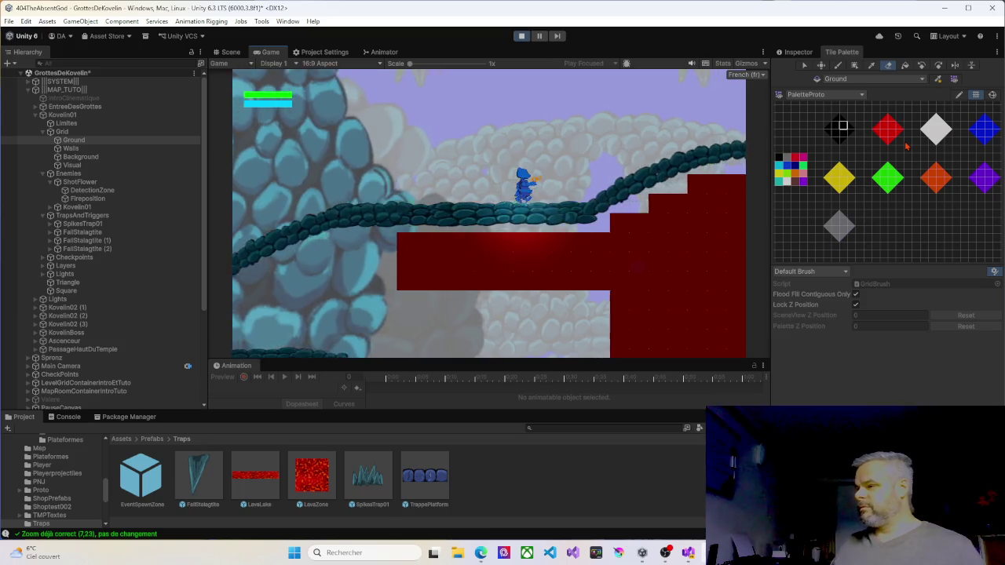
key(Right)
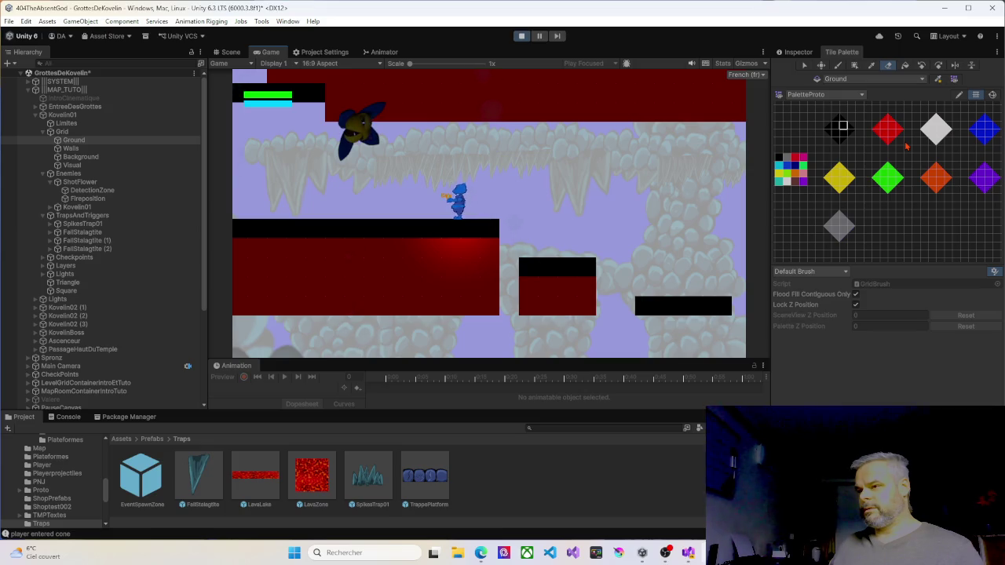
Step: Climb the platforms left and right beside the rock wall to the high platform above the red area
key(space)
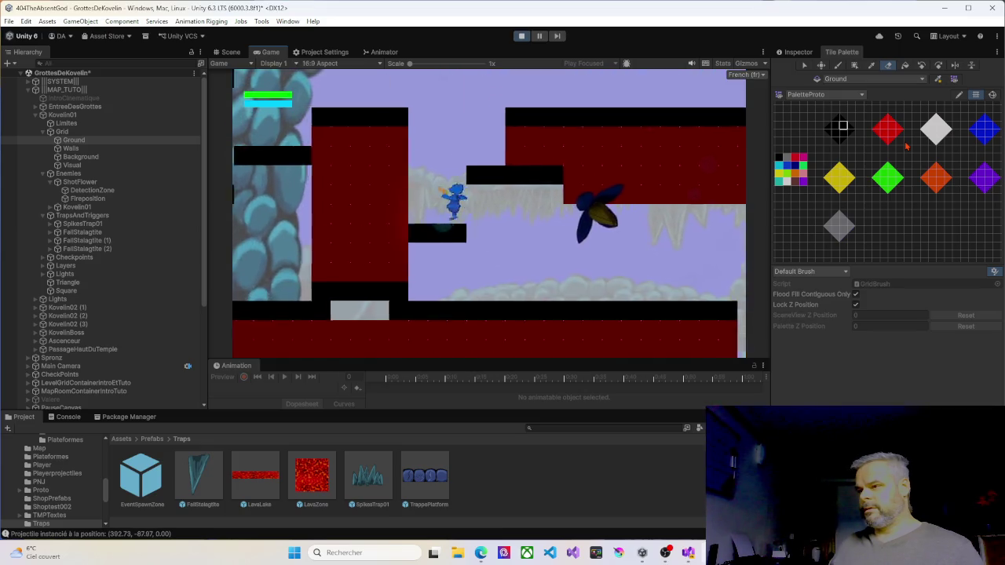
key(Left)
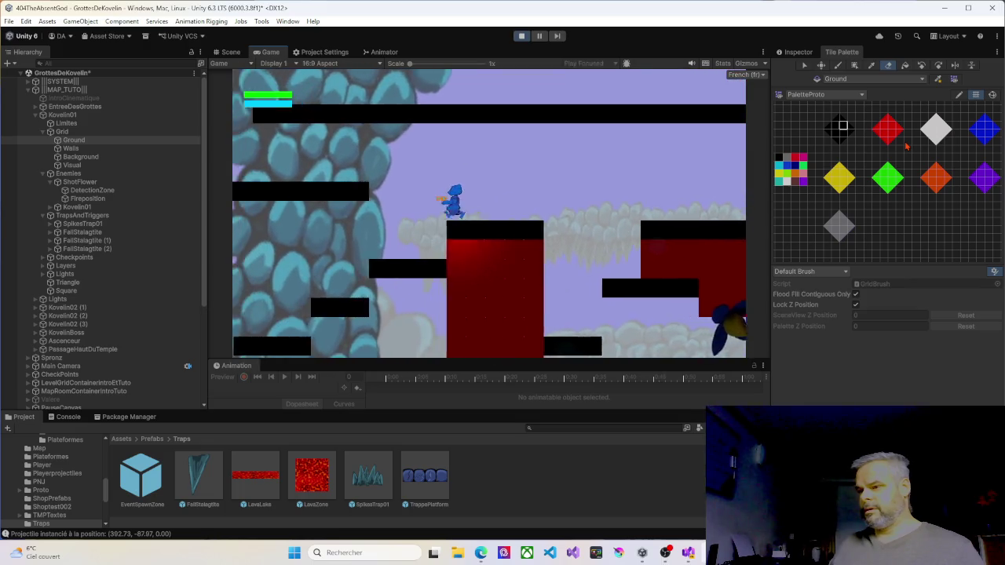
key(Right)
key(space)
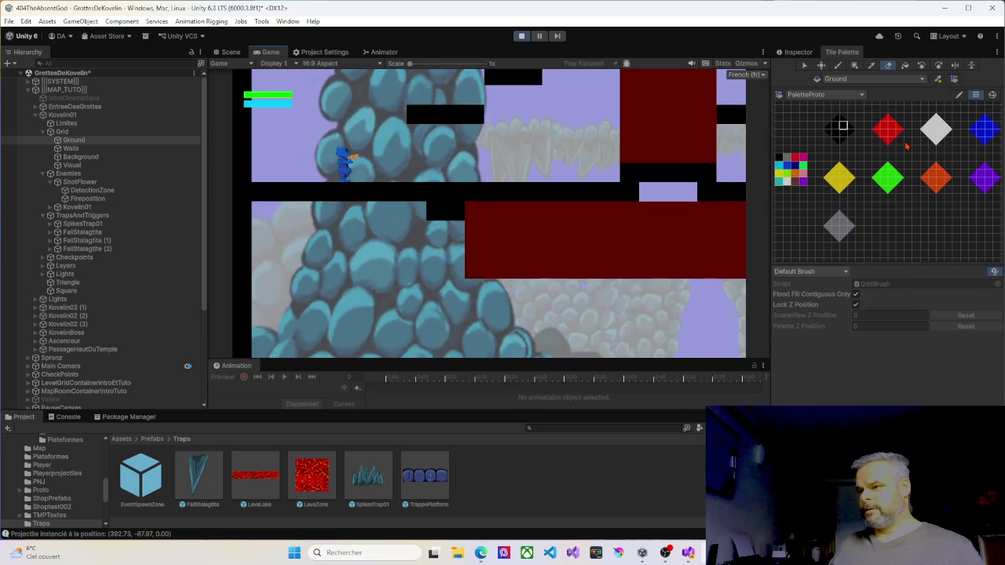
key(Left)
key(space)
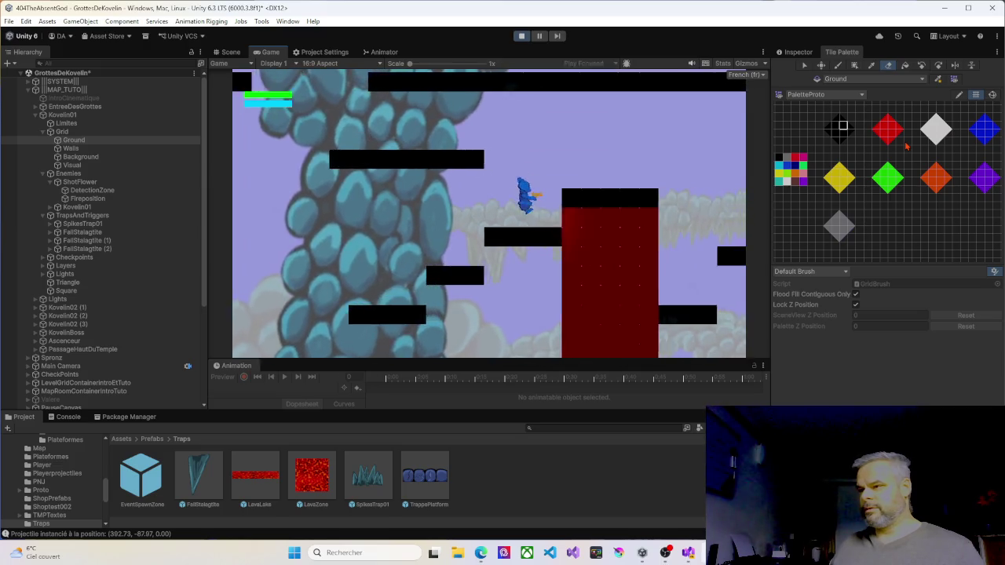
key(space)
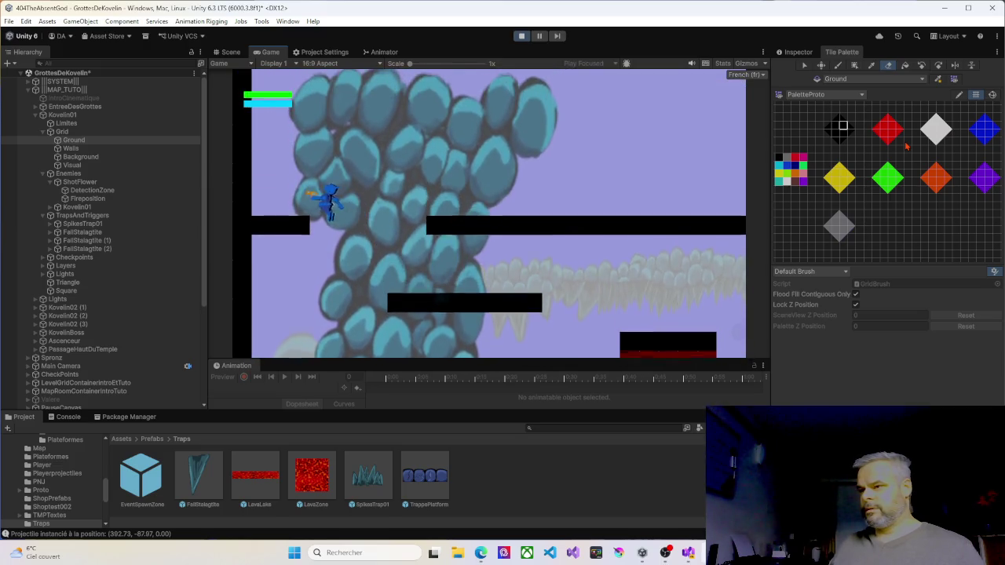
key(Right)
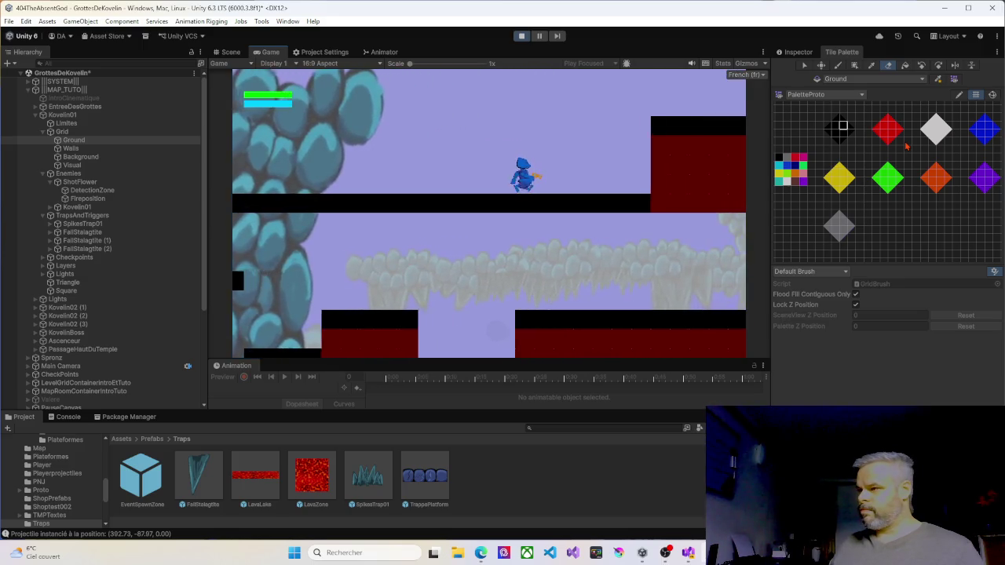
key(space)
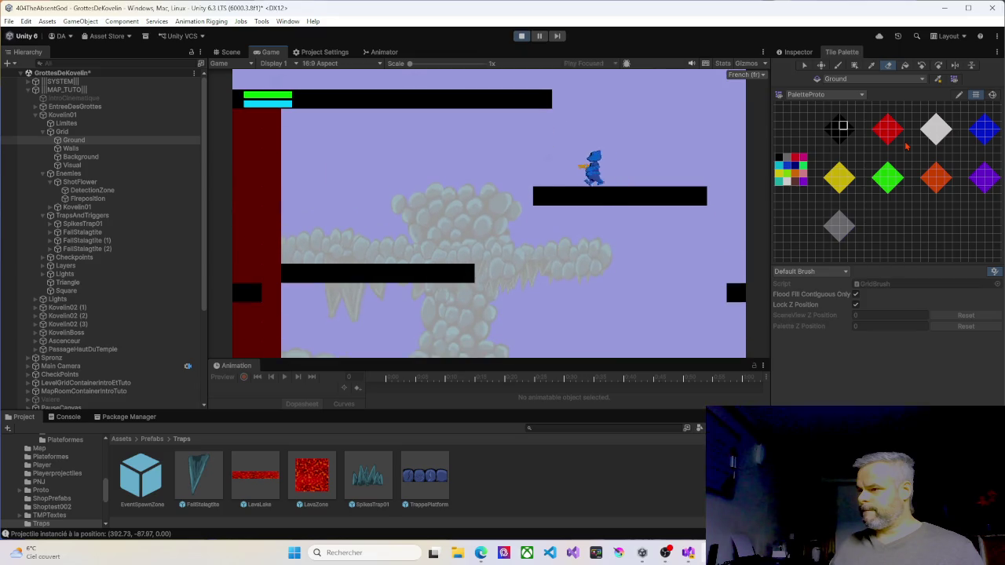
Step: Walk the player along, drop to the lower floor, jump back up, and stop the test
key(Right)
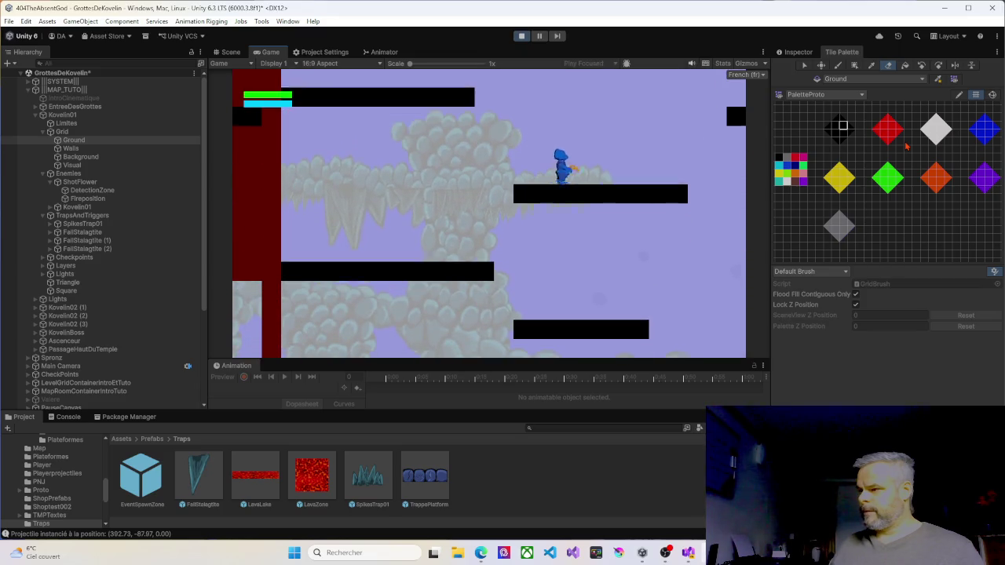
key(Left)
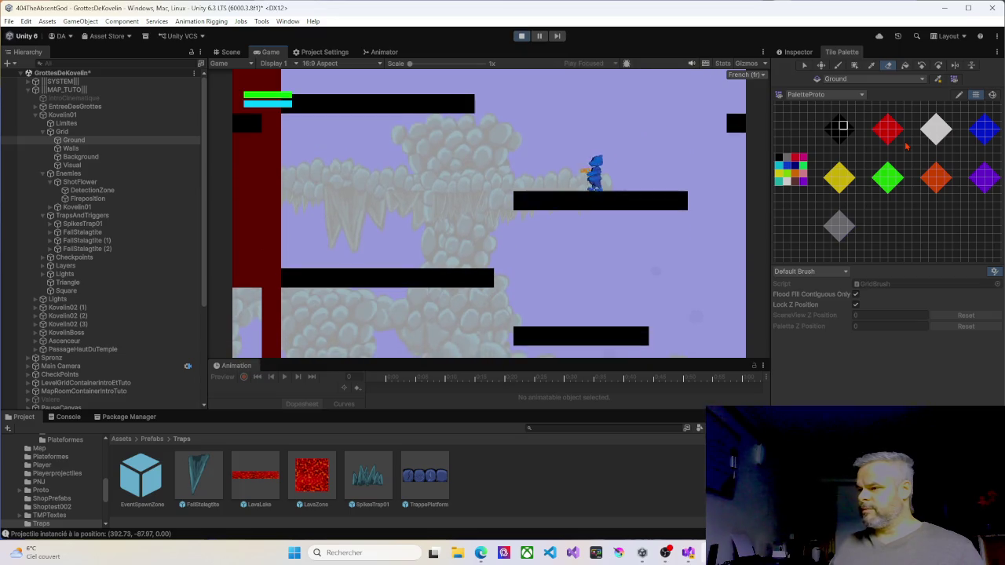
key(Right)
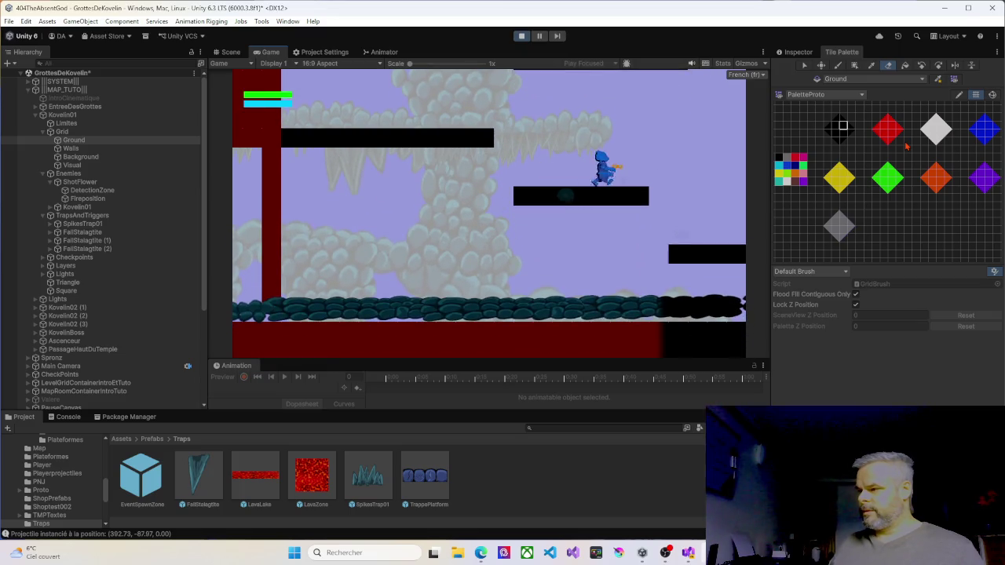
key(Left)
key(Right)
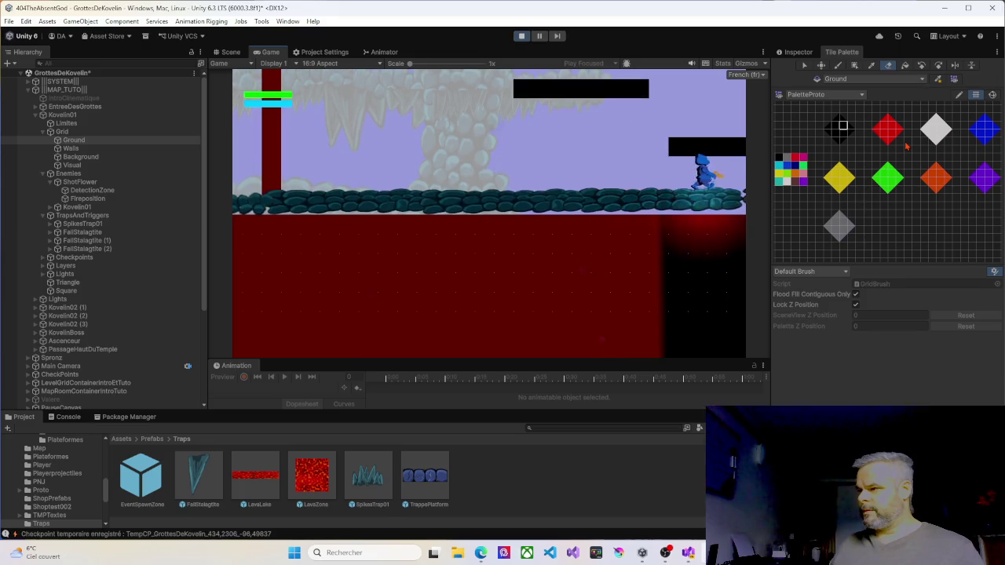
key(space)
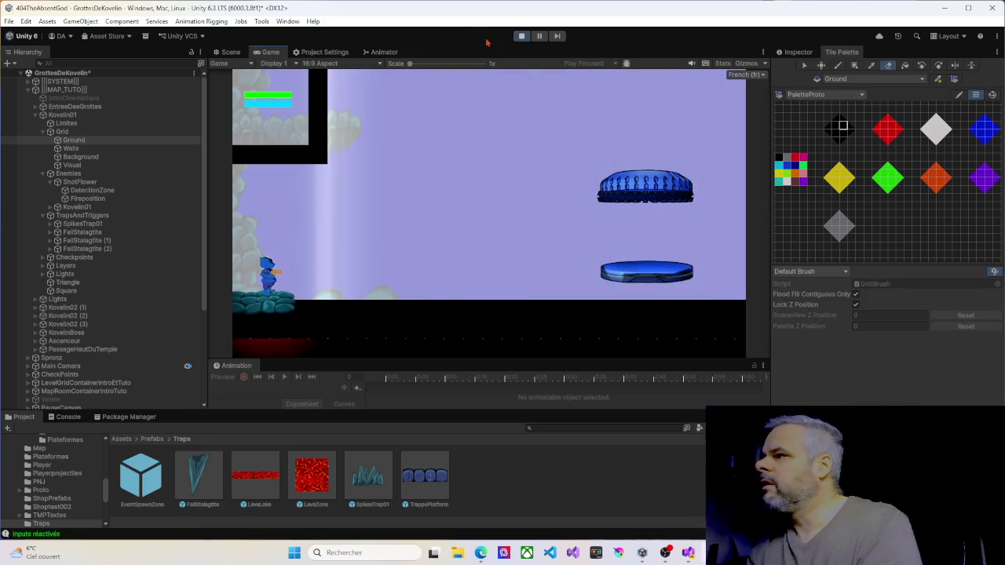
click(520, 38)
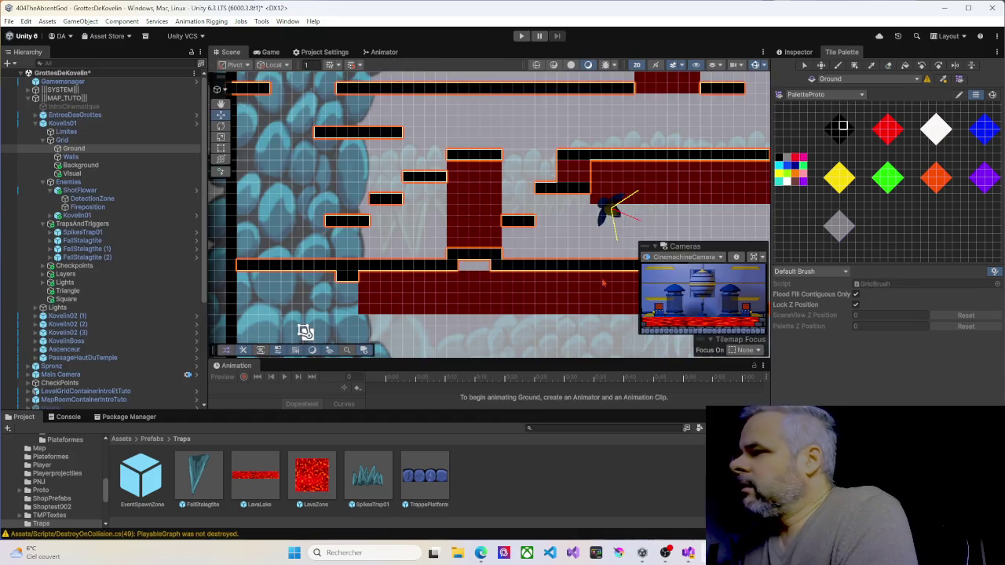
Step: Pan across the level, collapse Background_04, and select Limites to show its 84.99 × 91.99 Box Collider 2D
drag(595, 240, 369, 193)
click(500, 168)
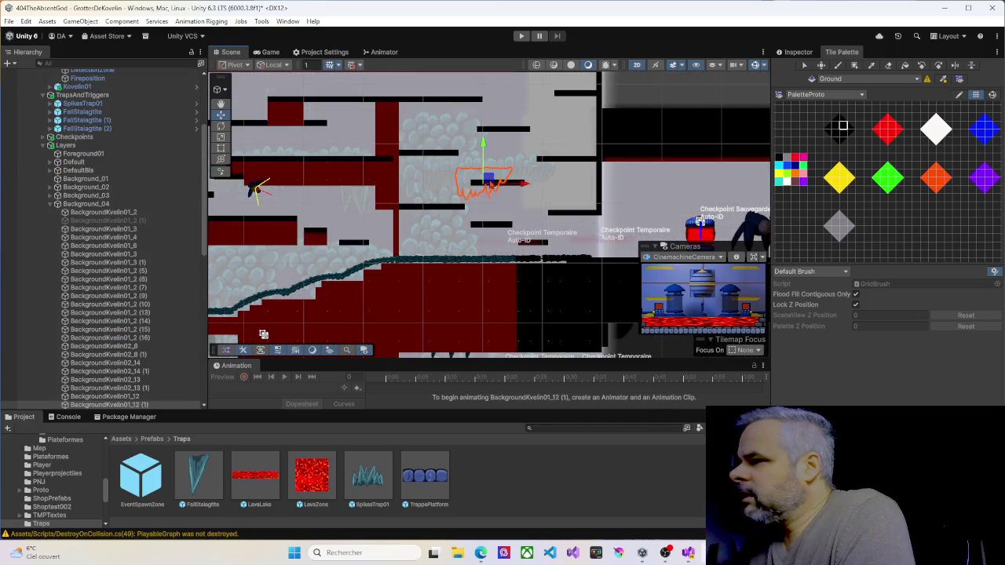
click(499, 168)
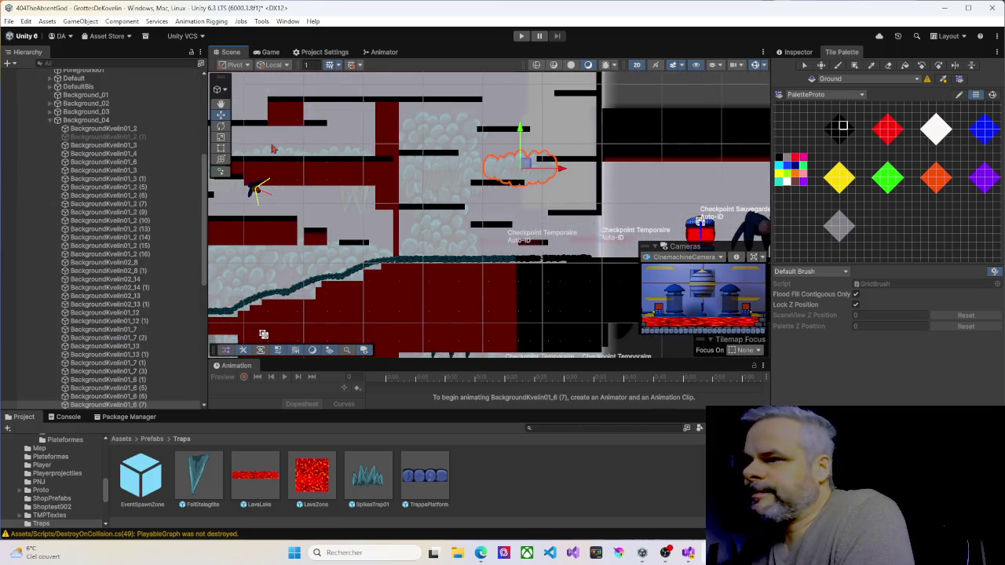
click(48, 120)
scroll(55, 134, up, 5)
click(61, 131)
scroll(431, 193, down, 3)
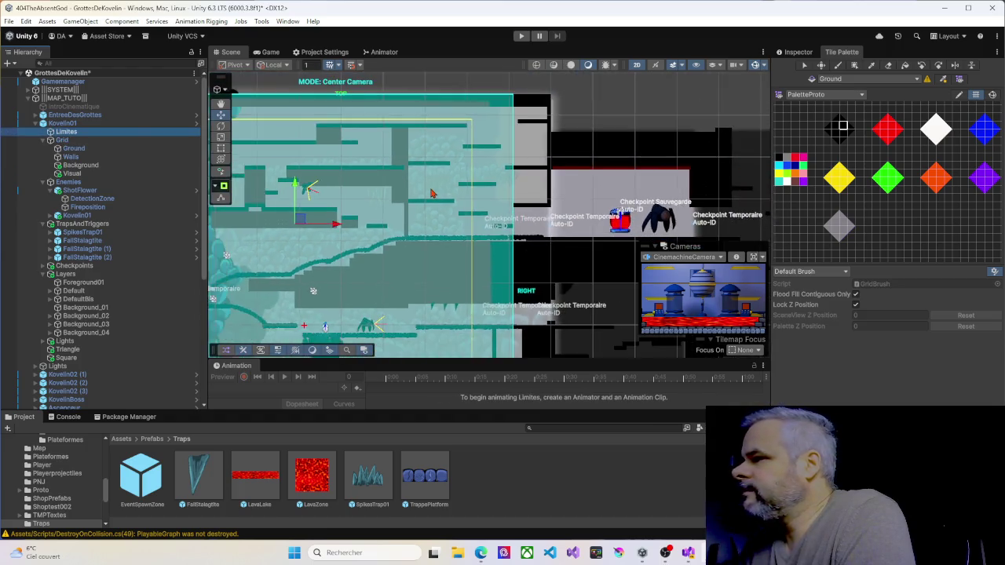
scroll(462, 182, down, 2)
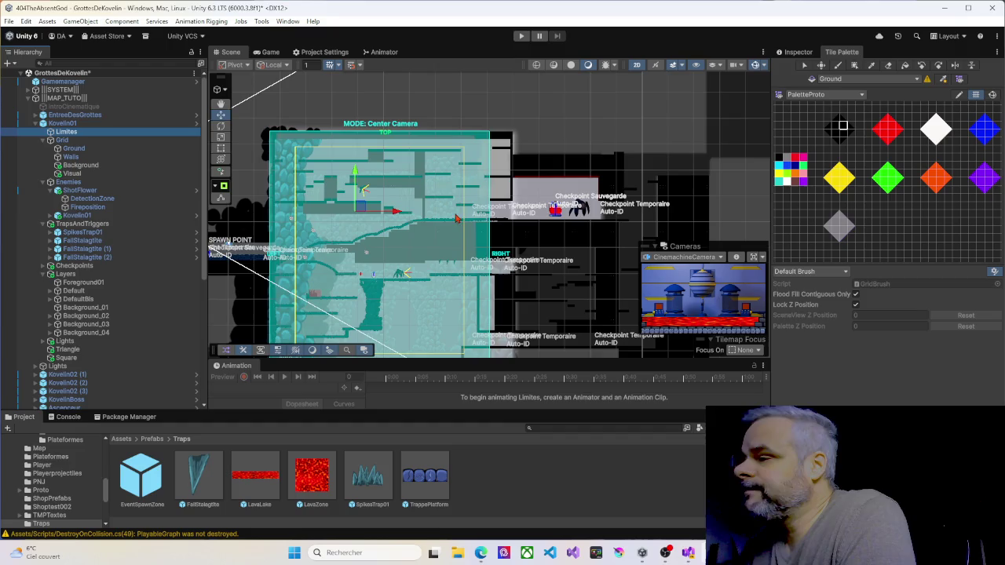
click(795, 53)
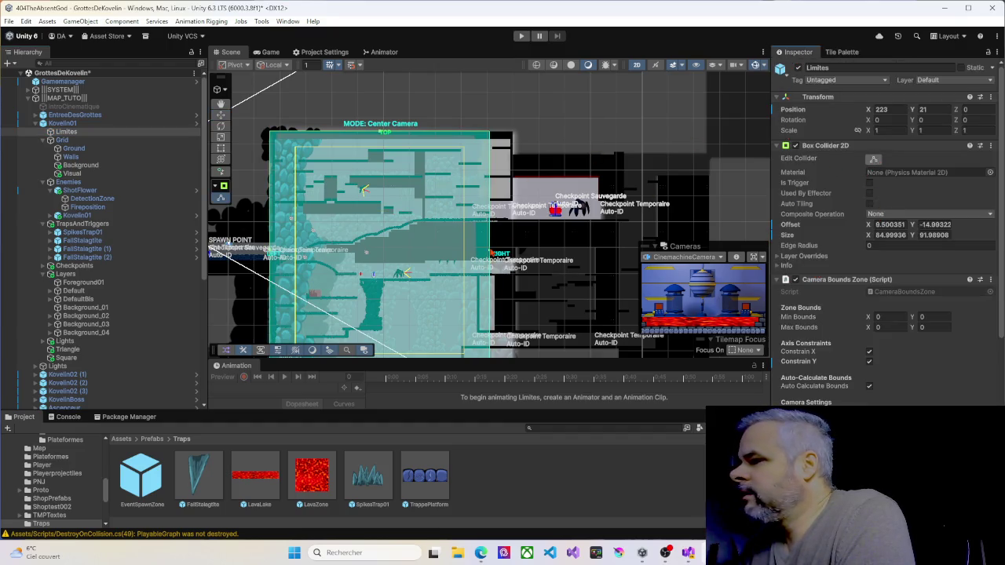
Step: Drag the Limites collider's right edge outward to a width of 94.10 with X offset 14.05
drag(489, 253, 514, 251)
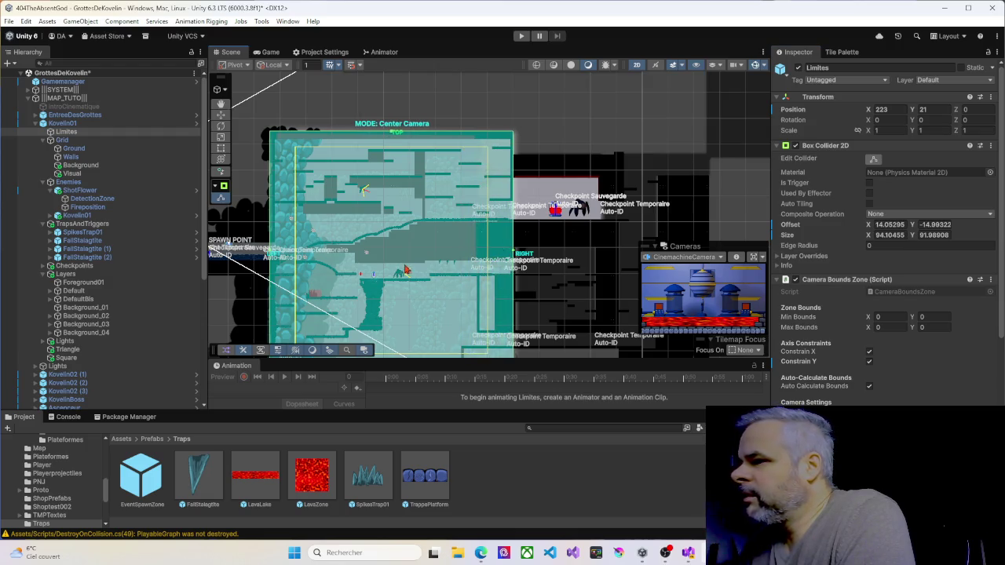
drag(410, 259, 417, 193)
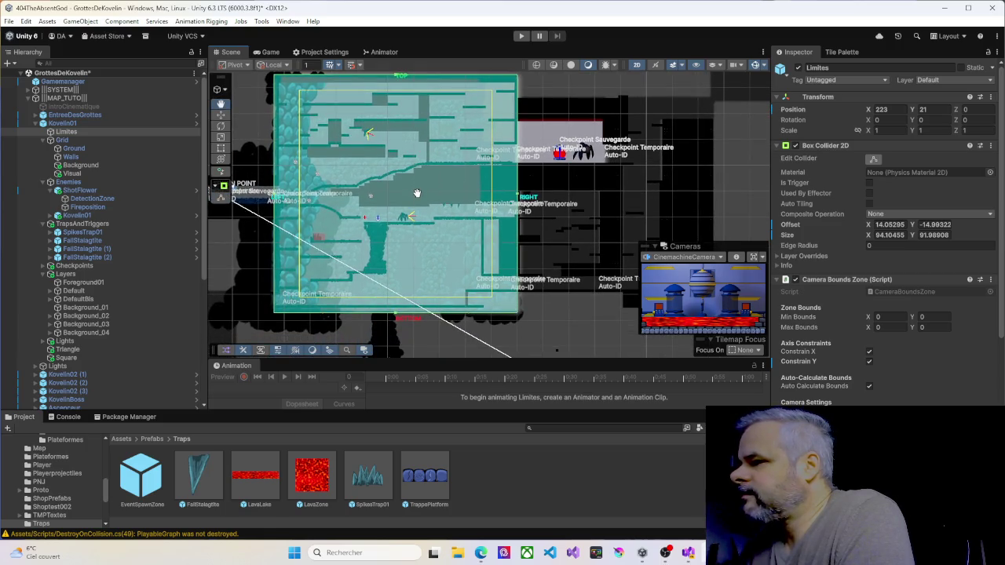
drag(417, 193, 416, 202)
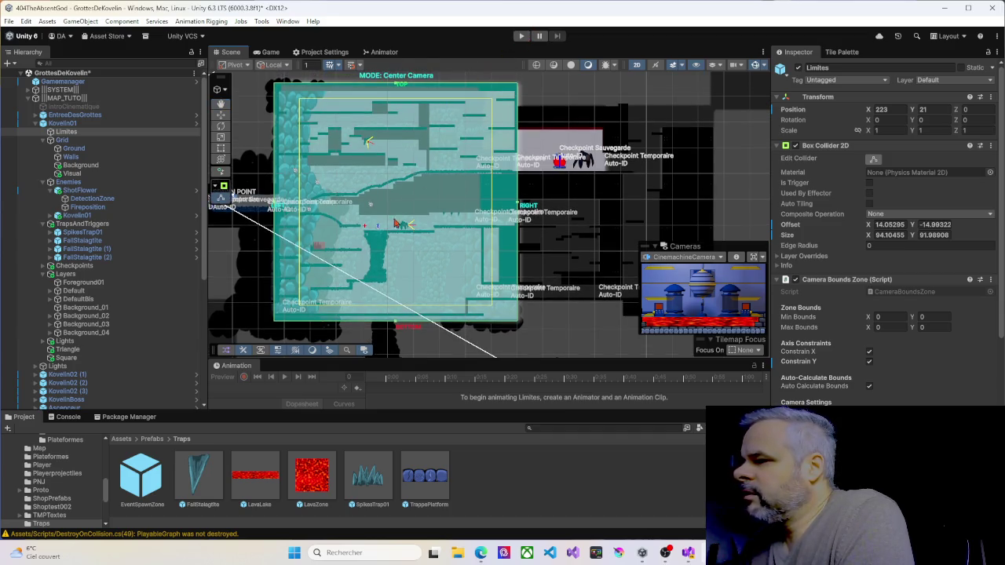
click(404, 226)
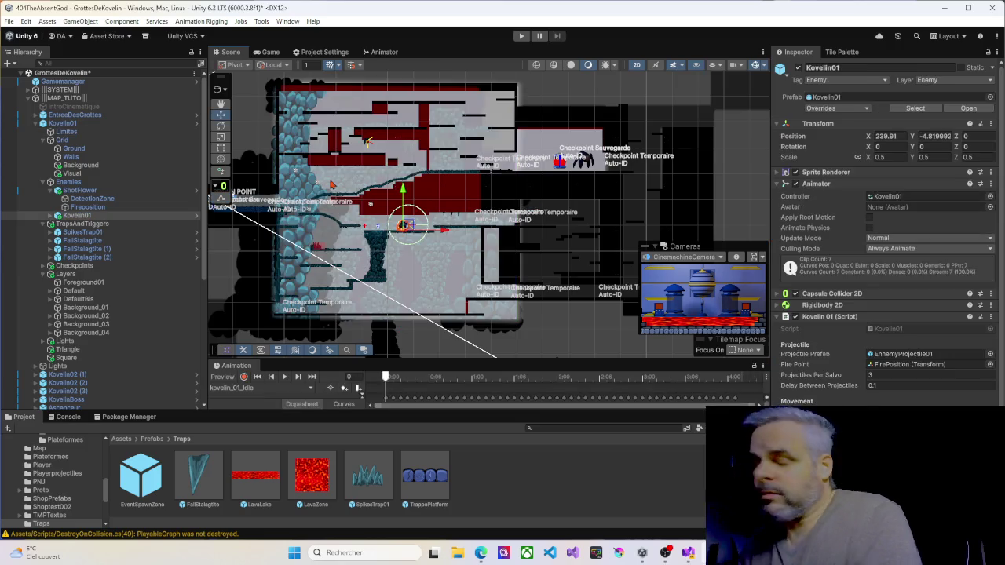
Step: Inspect Kovelin01's DetectionZone and RaycastOrigin children, undoing an accidental RaycastOrigin move
scroll(404, 227, up, 5)
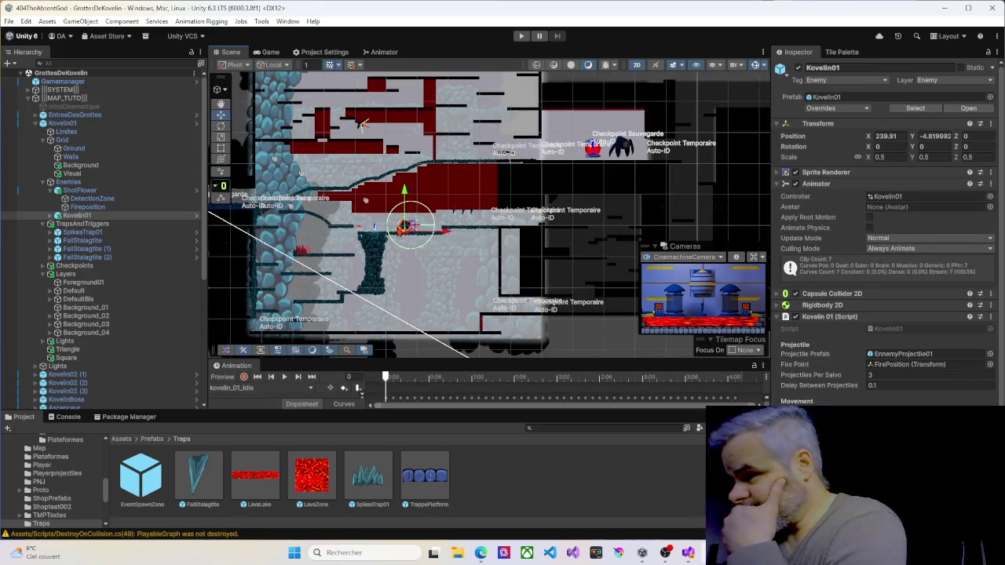
scroll(406, 223, up, 8)
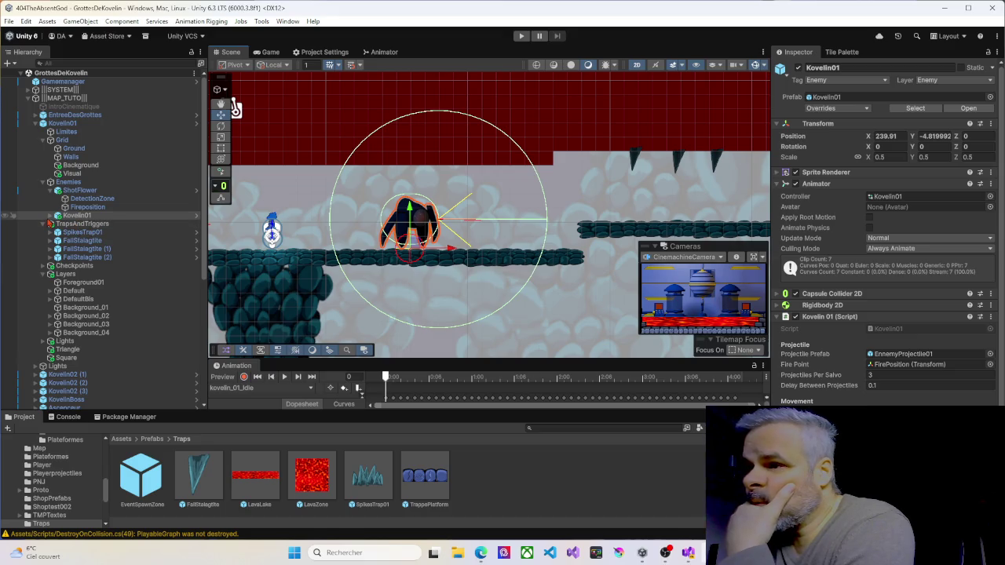
click(49, 216)
click(84, 224)
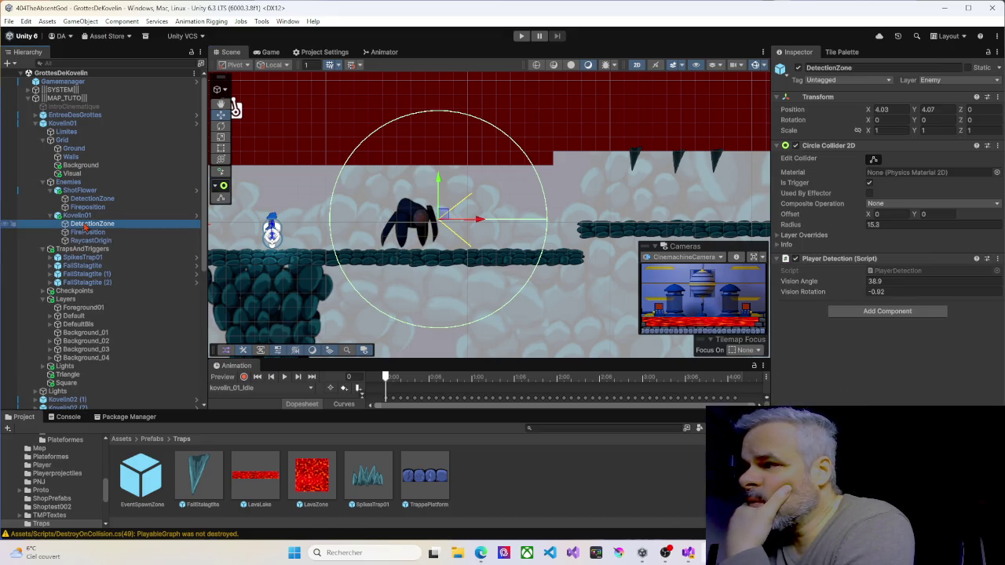
click(89, 240)
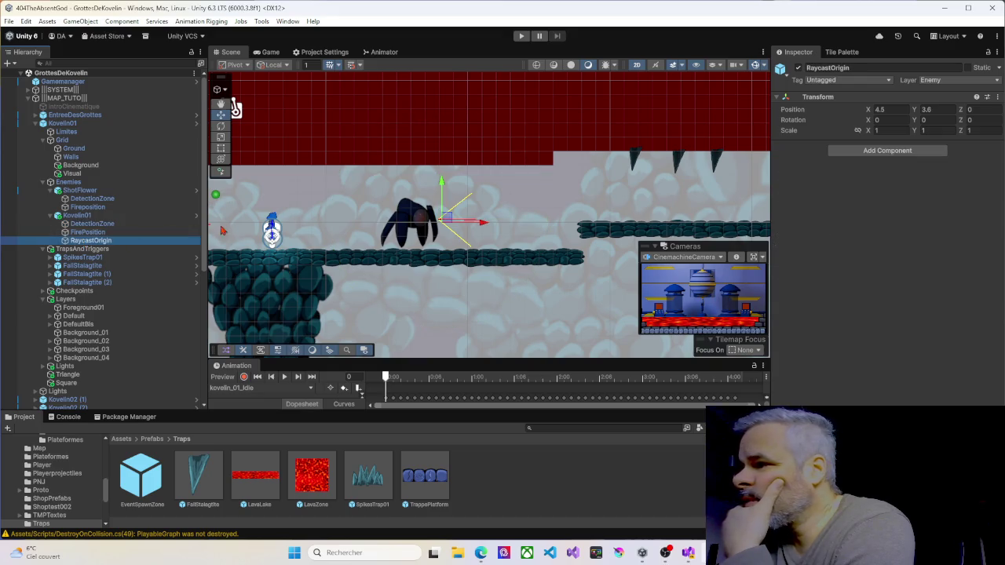
drag(445, 219, 444, 223)
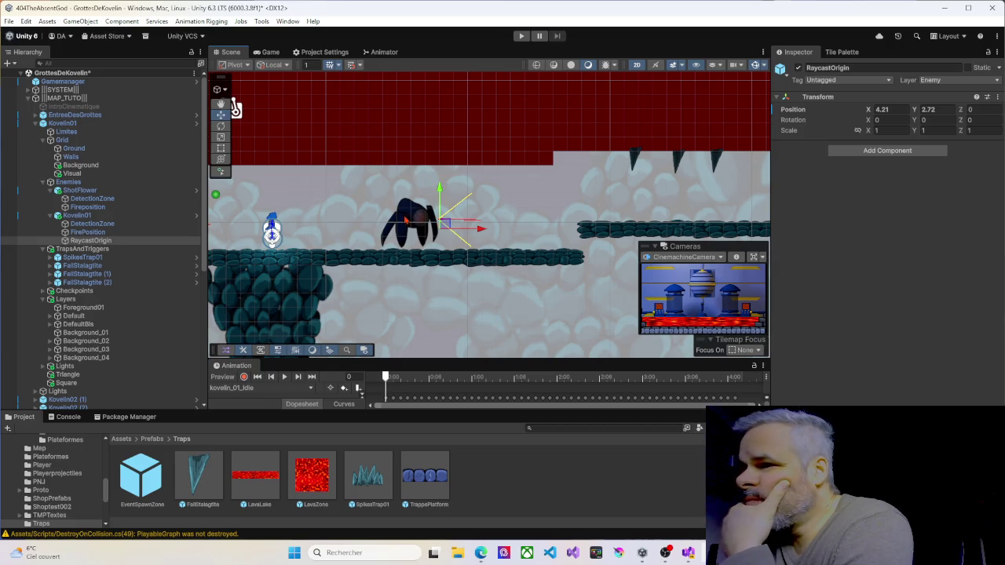
key(ctrl+z)
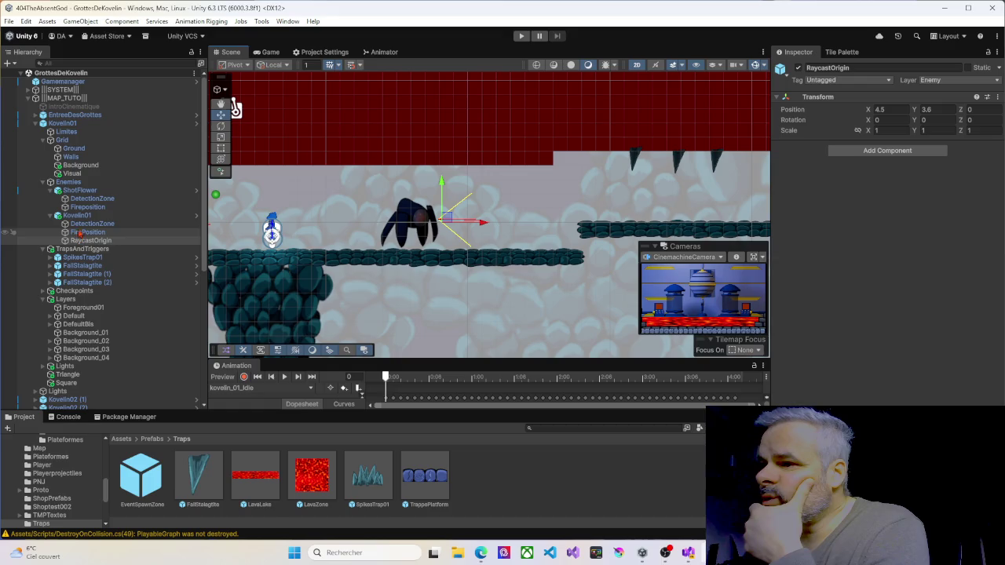
Step: Set Kovelin01's Position Y to -5.11 and check its Rigidbody 2D (Gravity Scale 0)
click(77, 215)
text(-5.11)
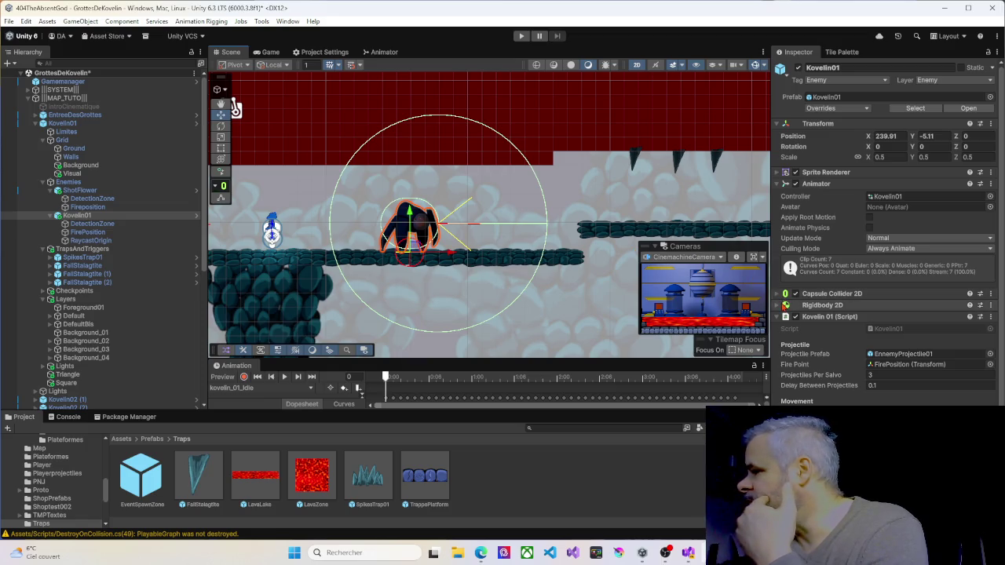
click(777, 305)
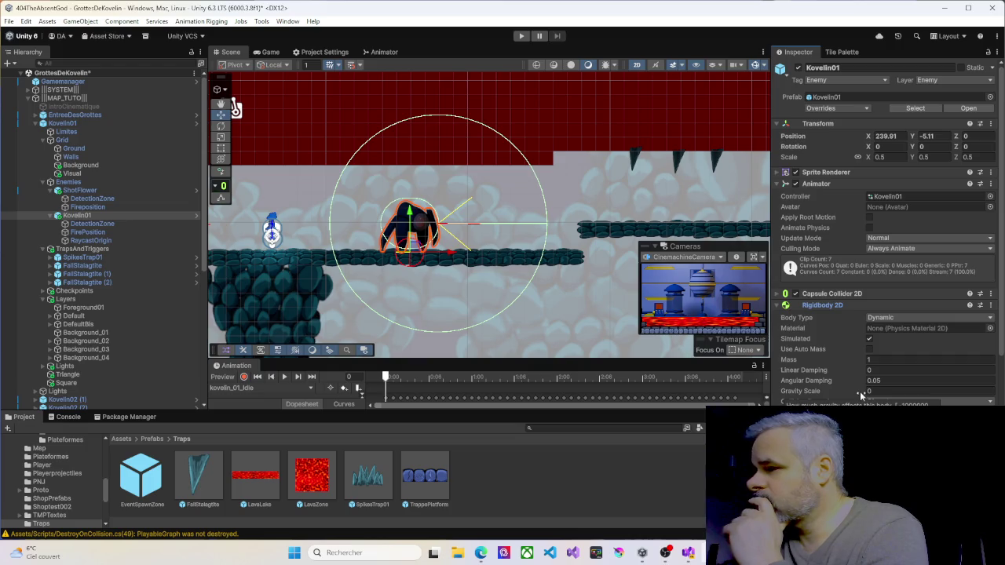
scroll(424, 235, up, 5)
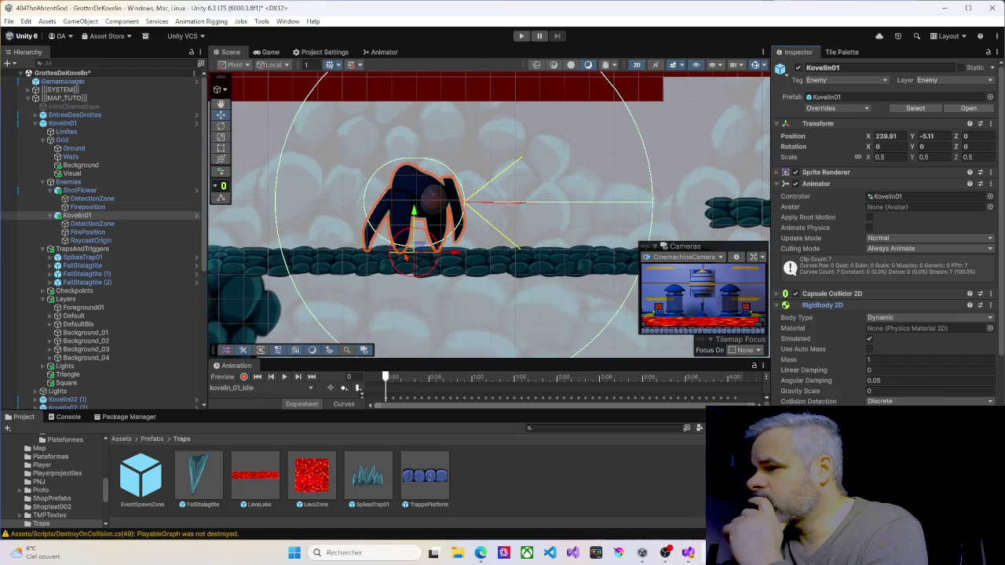
Step: Play-test by walking the player right toward Kovelin01, then back left onto a platform
click(520, 36)
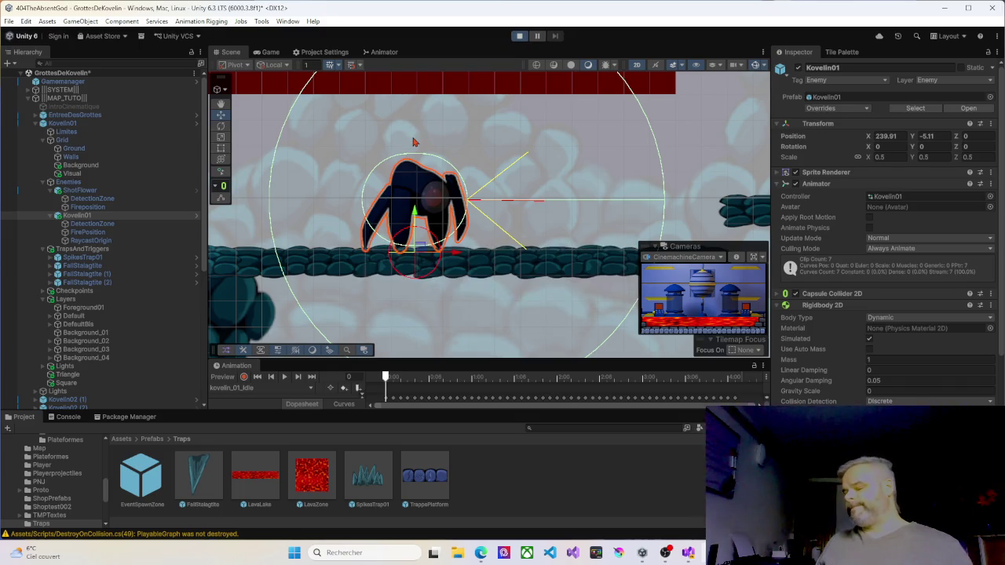
key(d)
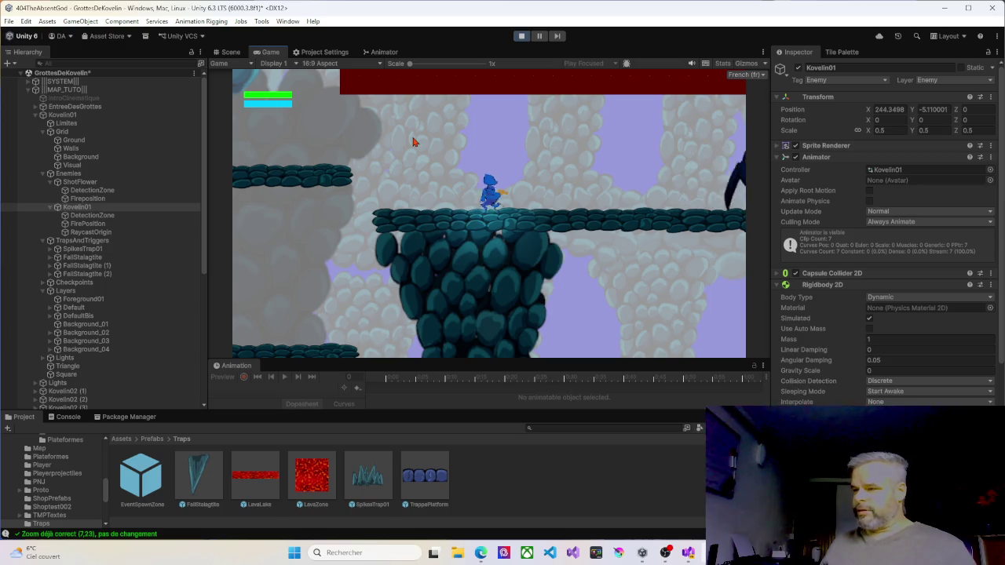
key(a)
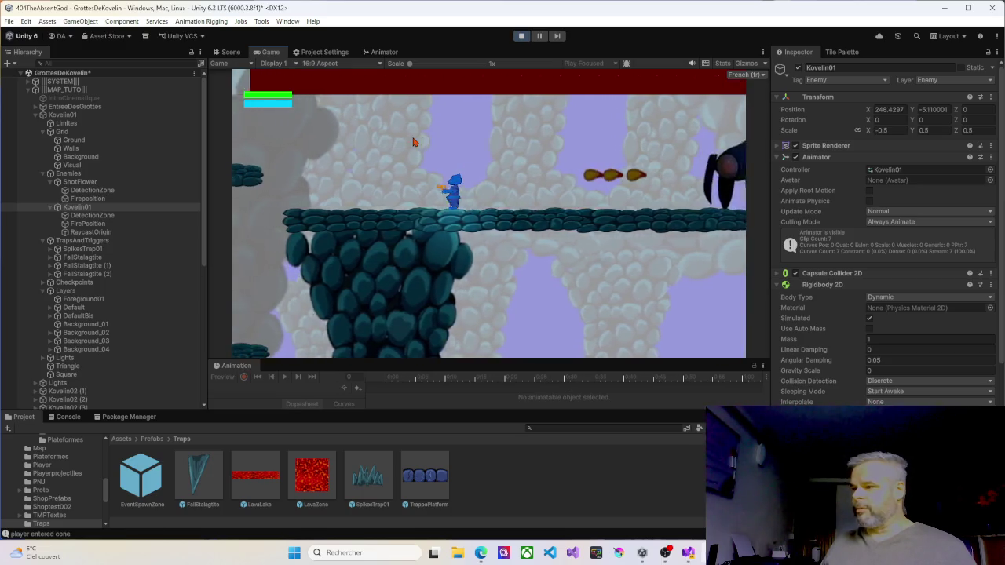
key(a)
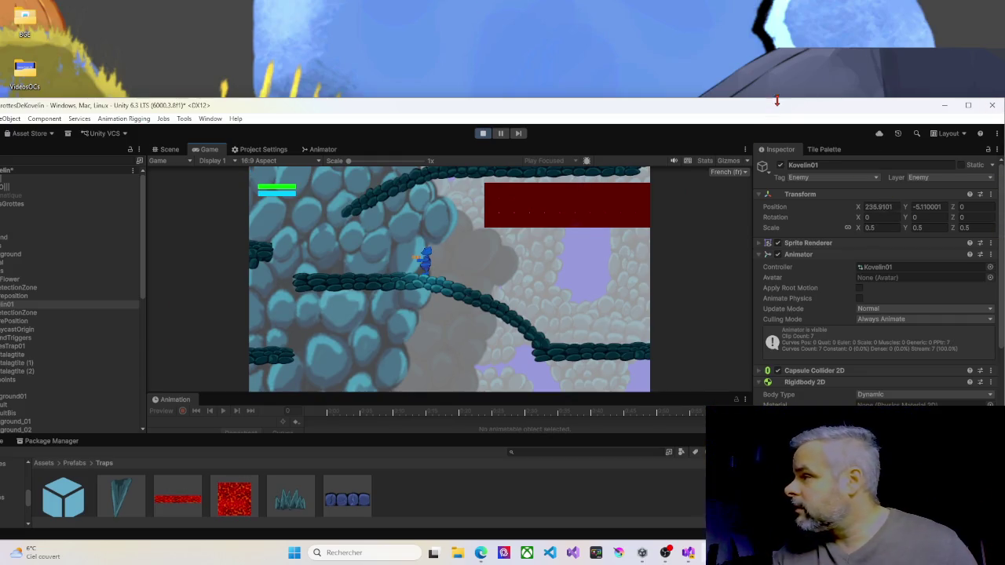
double_click(781, 111)
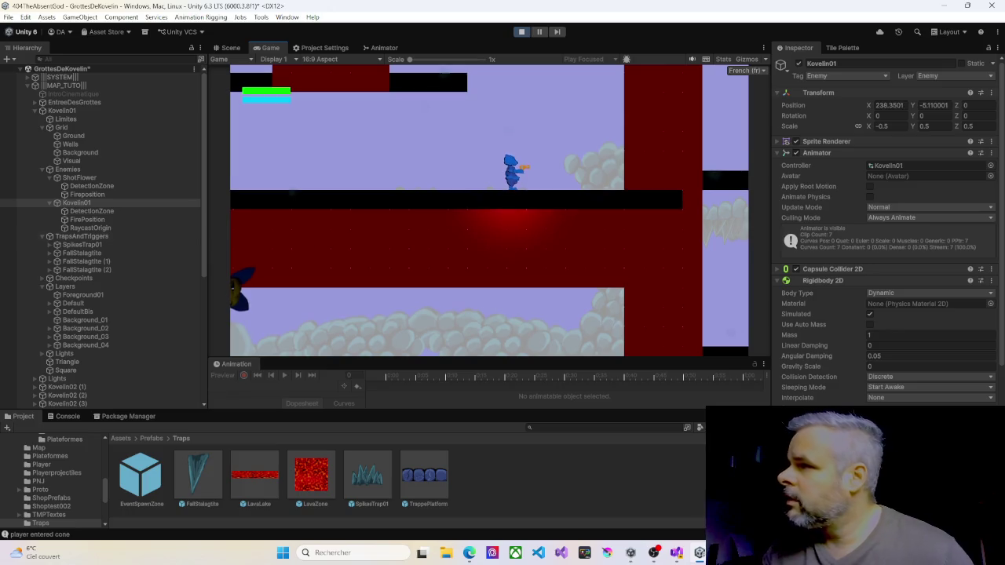
Step: Exit Play mode with Ctrl+P to return to the Scene view
key(ctrl+p)
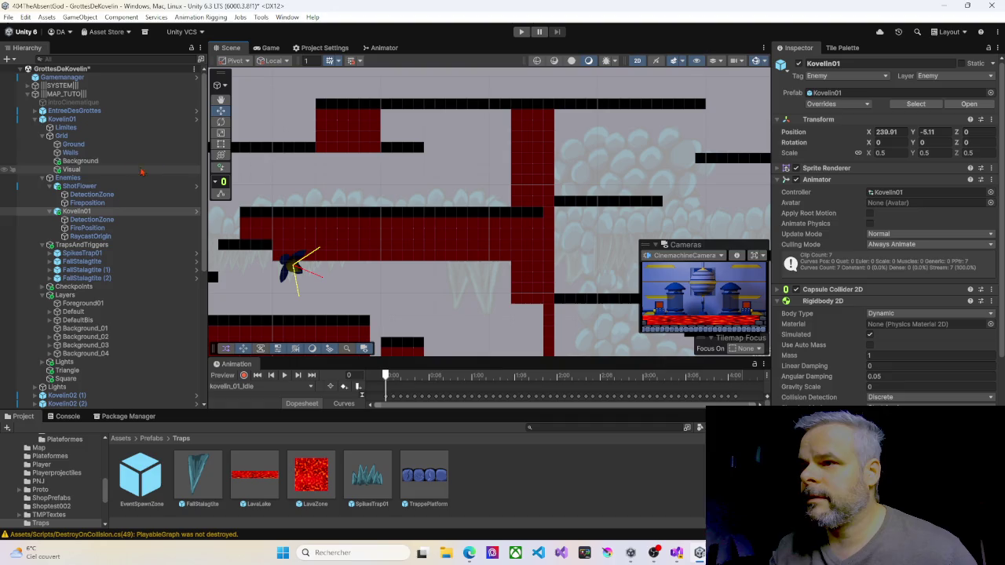
Step: Select the Ground tilemap with the Tile Palette open, pan the scene, and enter Play mode
click(70, 146)
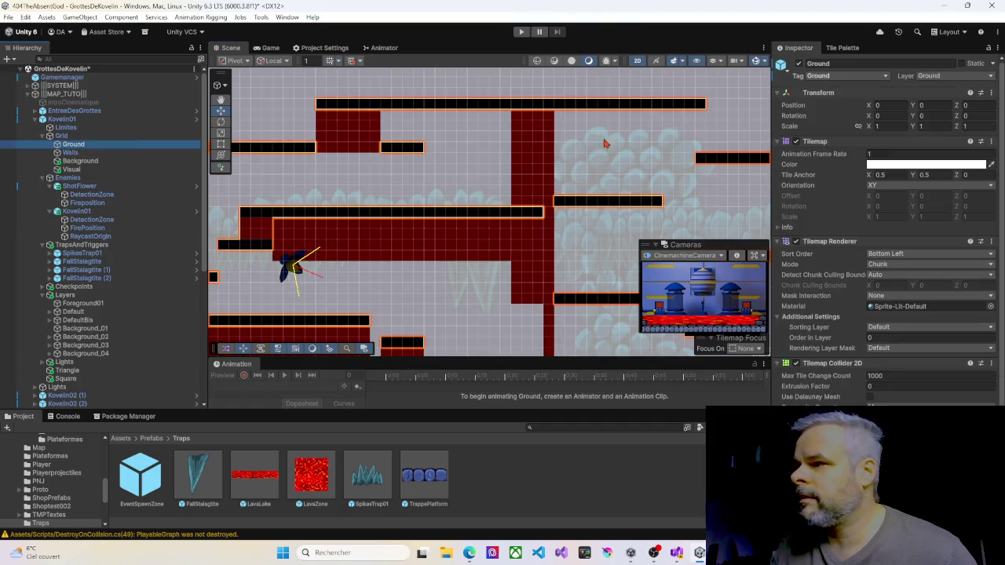
click(842, 48)
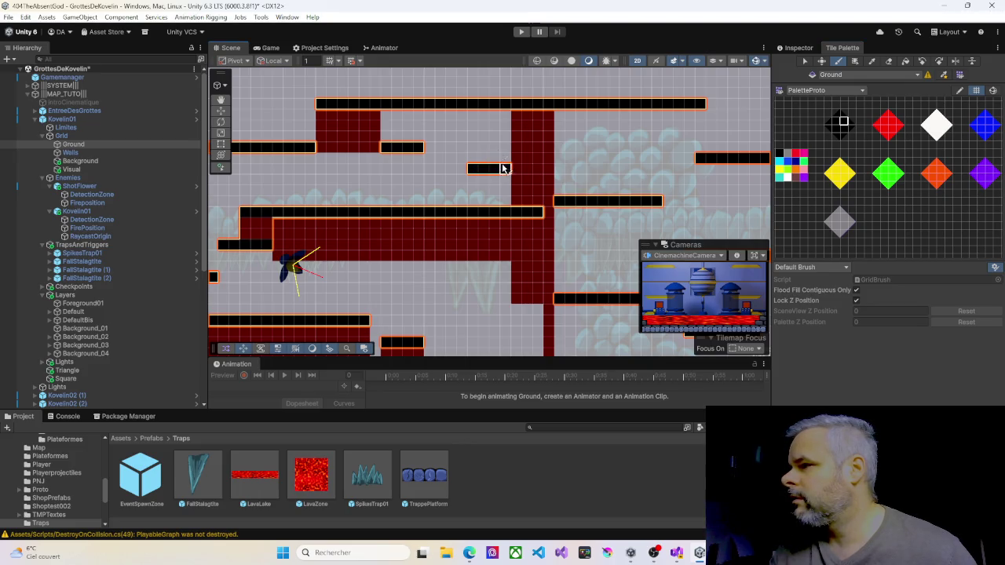
key(Left)
key(Up)
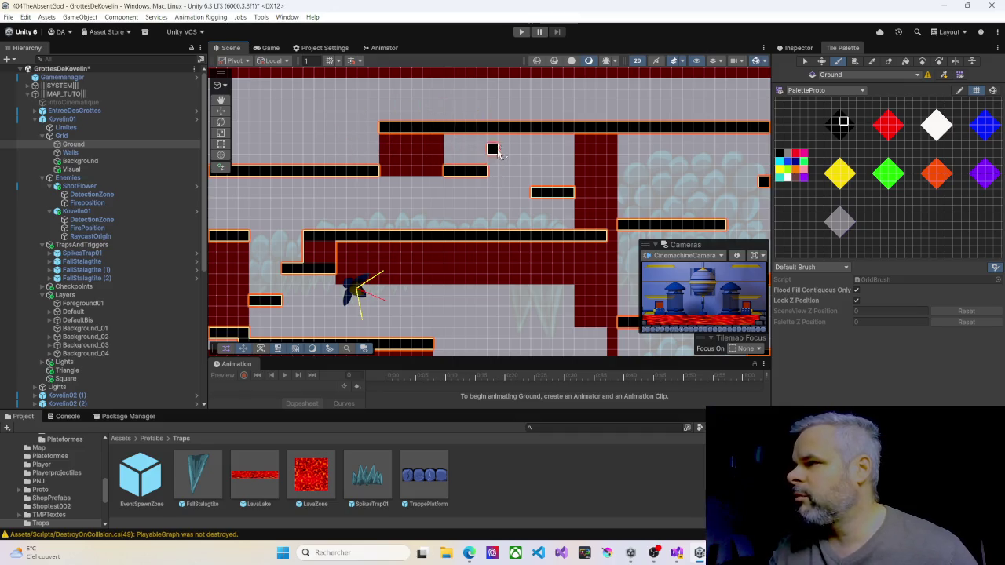
click(523, 33)
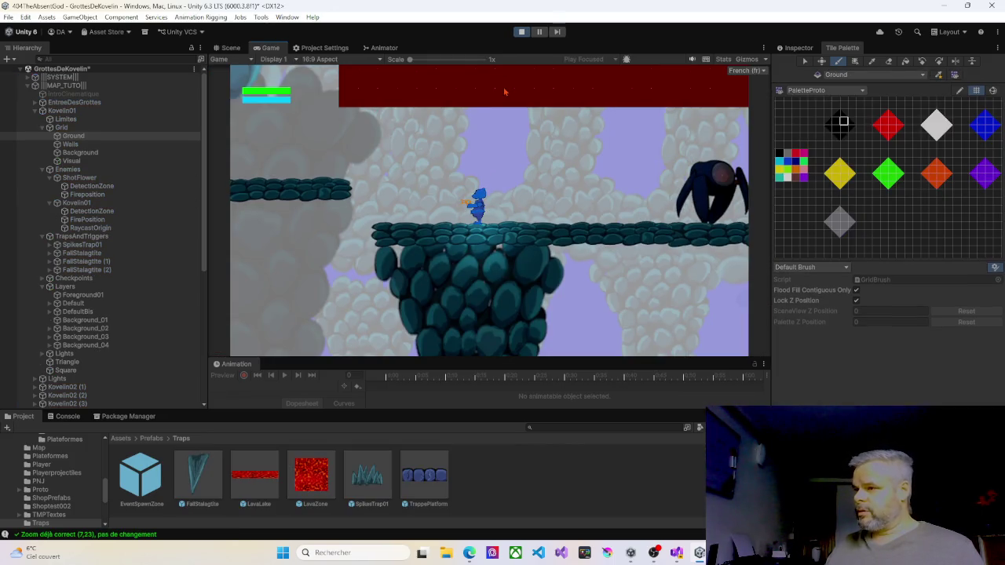
Step: Run the character left and right up the slopes, jumping into a new area
key(Left)
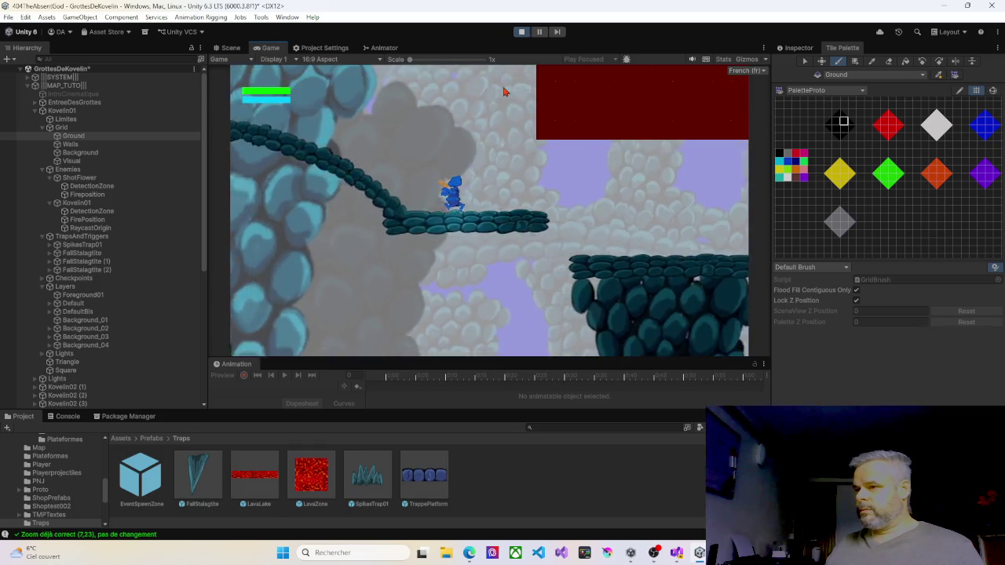
key(space)
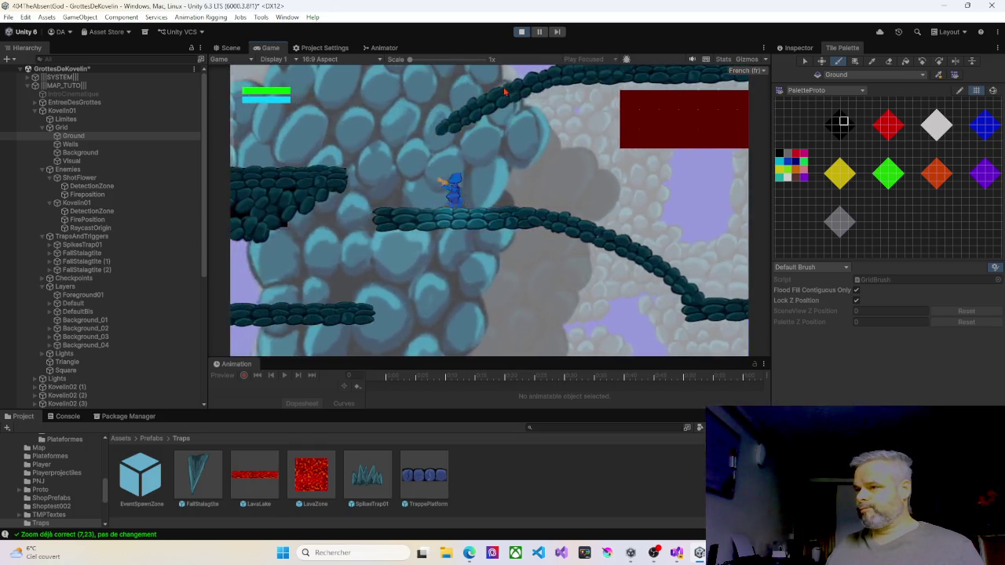
key(Right)
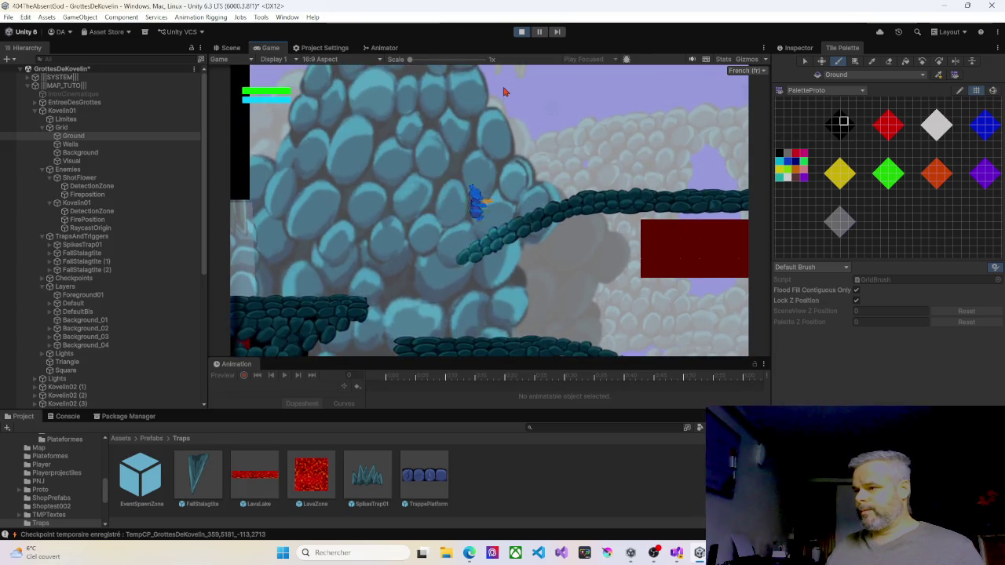
key(Right)
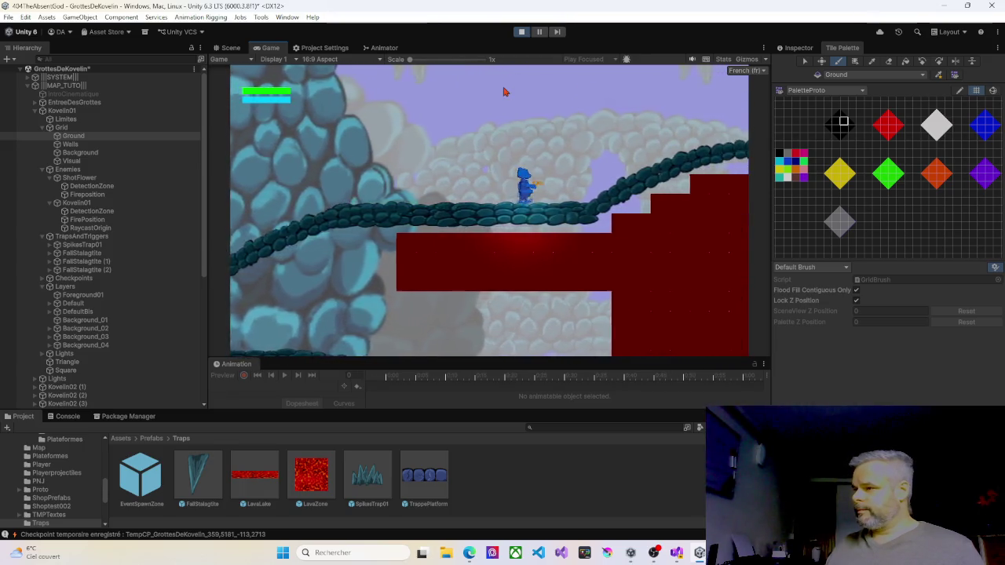
key(Right)
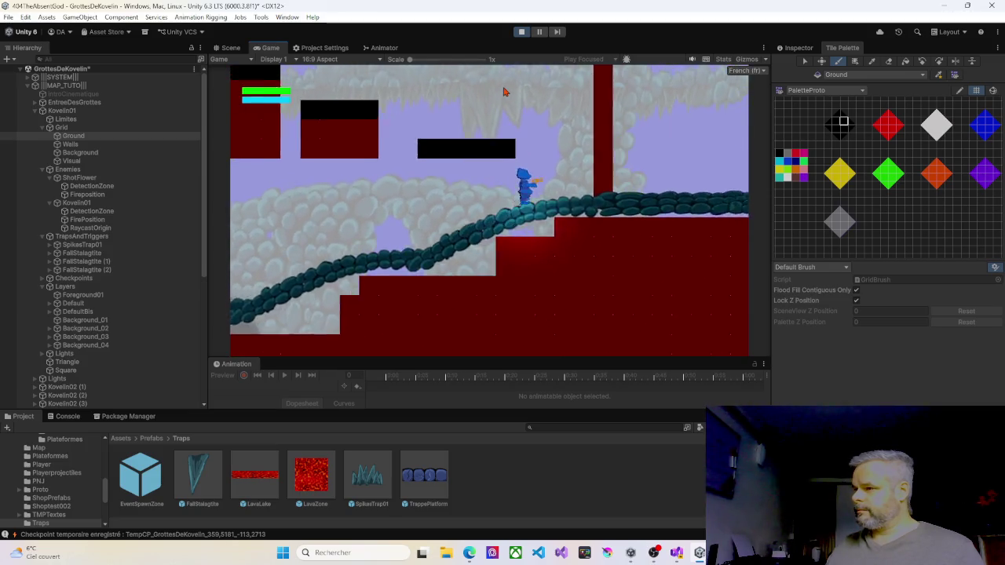
key(space)
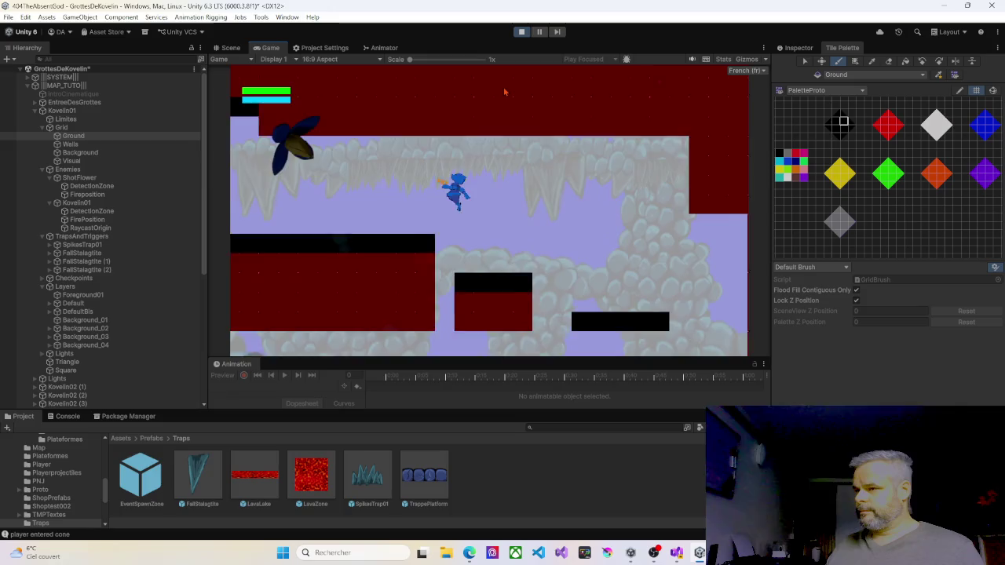
key(Left)
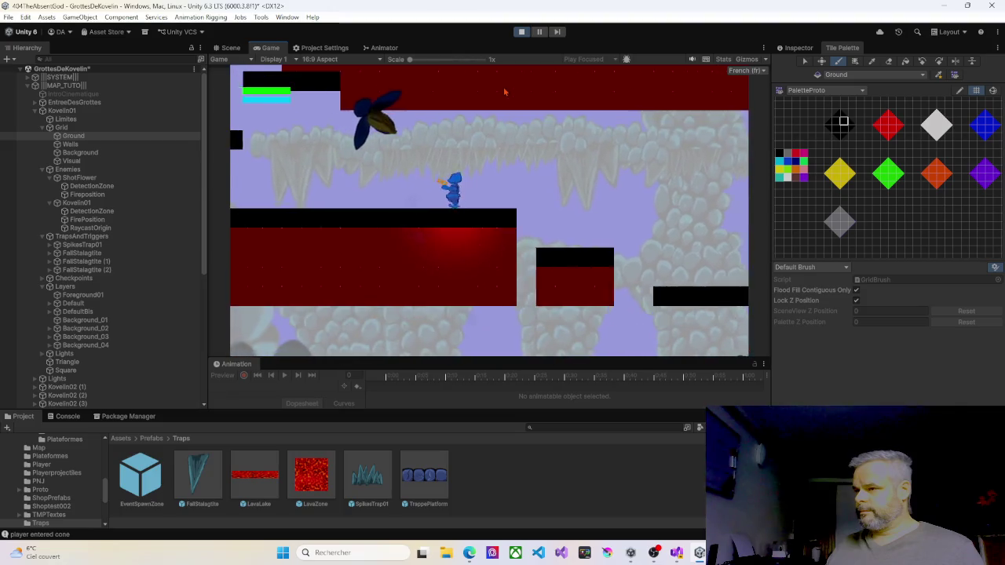
key(Right)
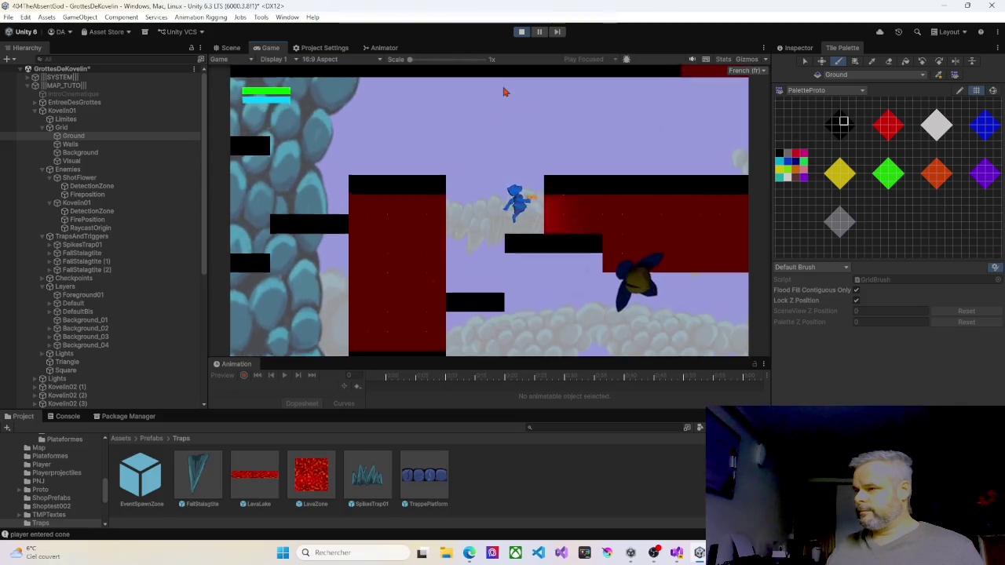
key(Left)
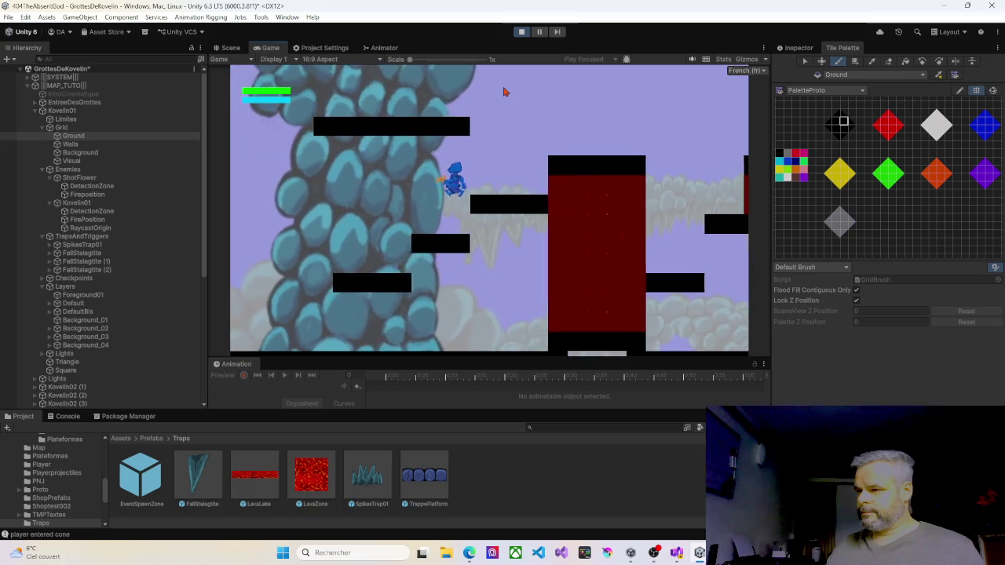
key(Right)
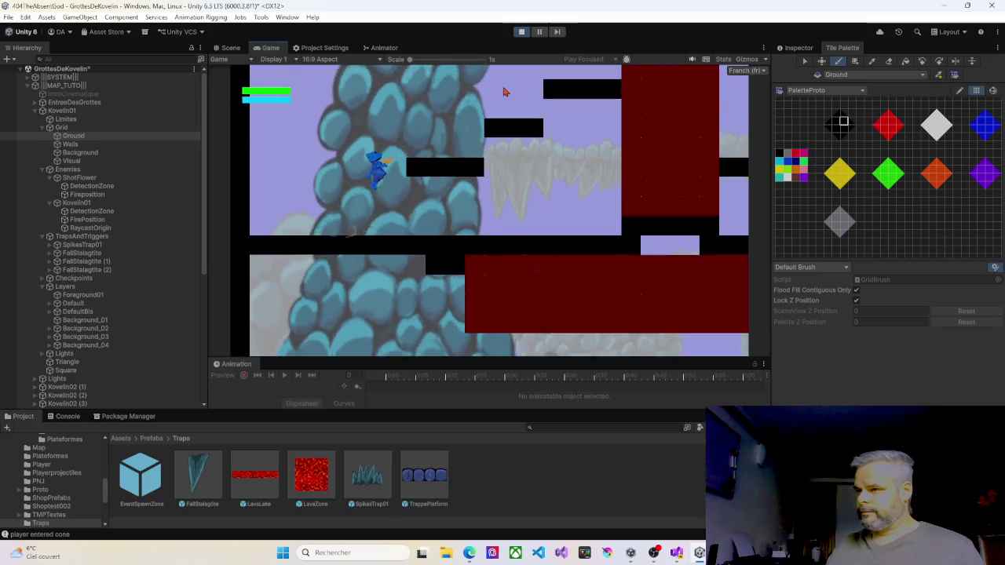
Step: Jump onto the higher platforms, run right across them, then stop Play mode
key(space)
key(Left)
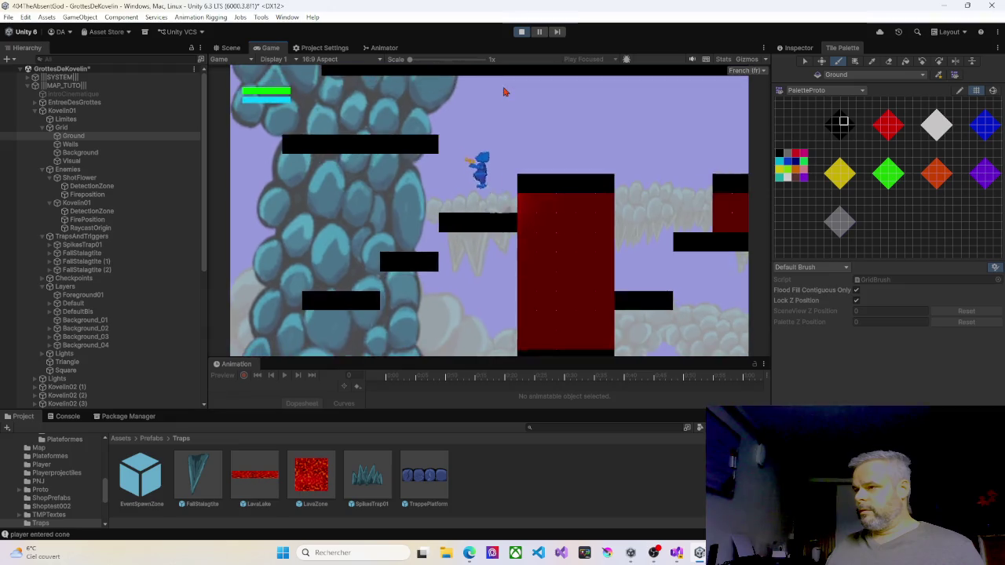
key(space)
key(Right)
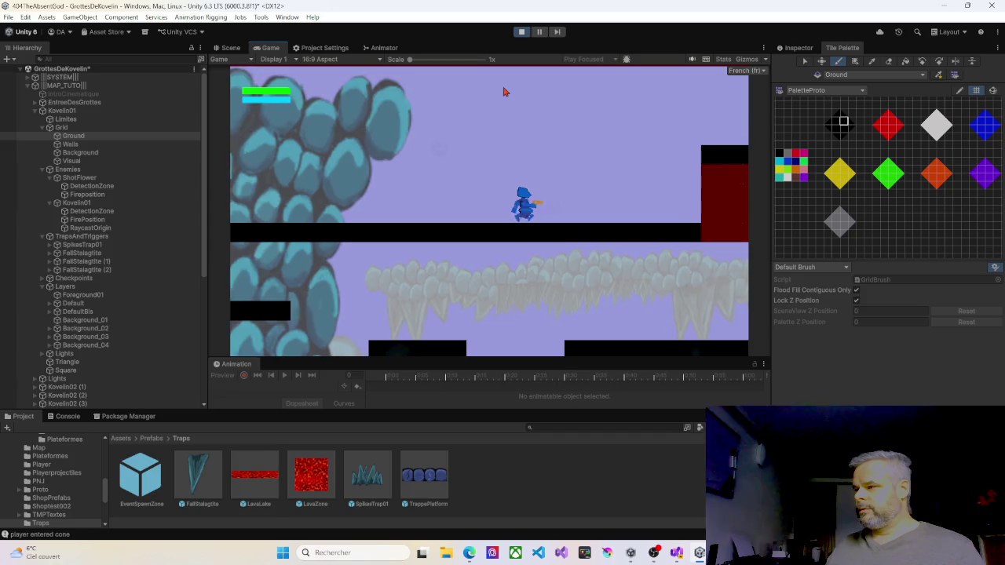
key(space)
key(Right)
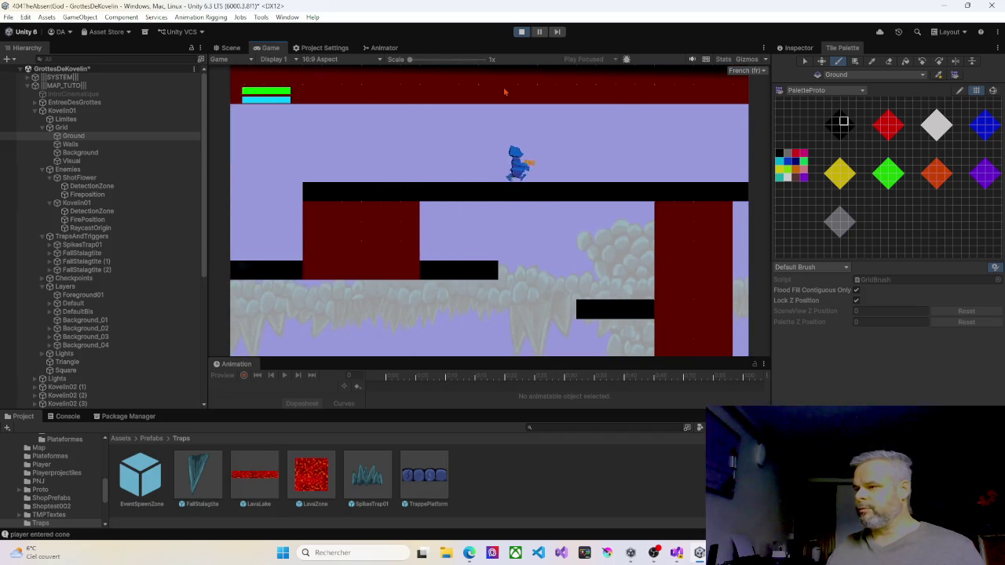
key(Right)
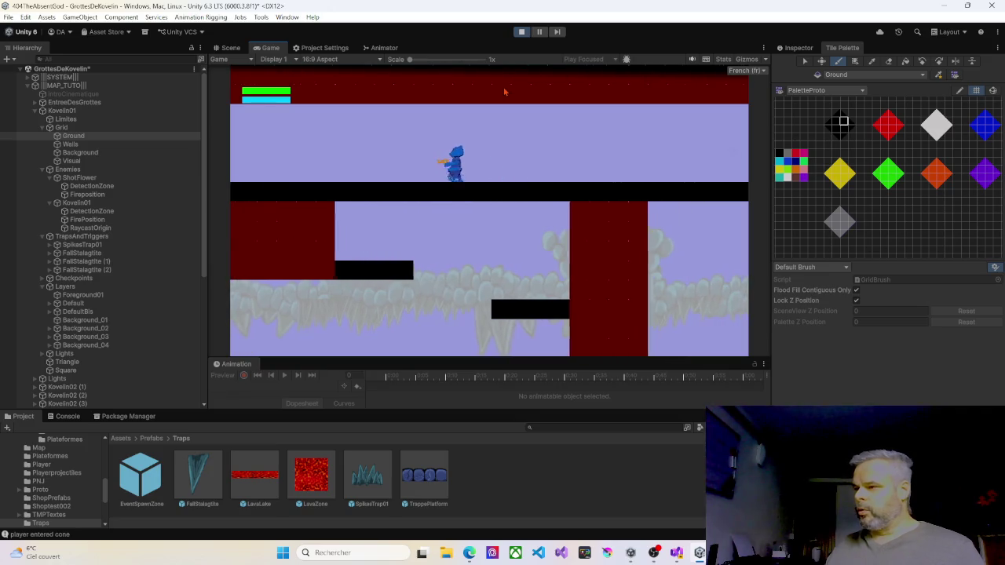
key(Right)
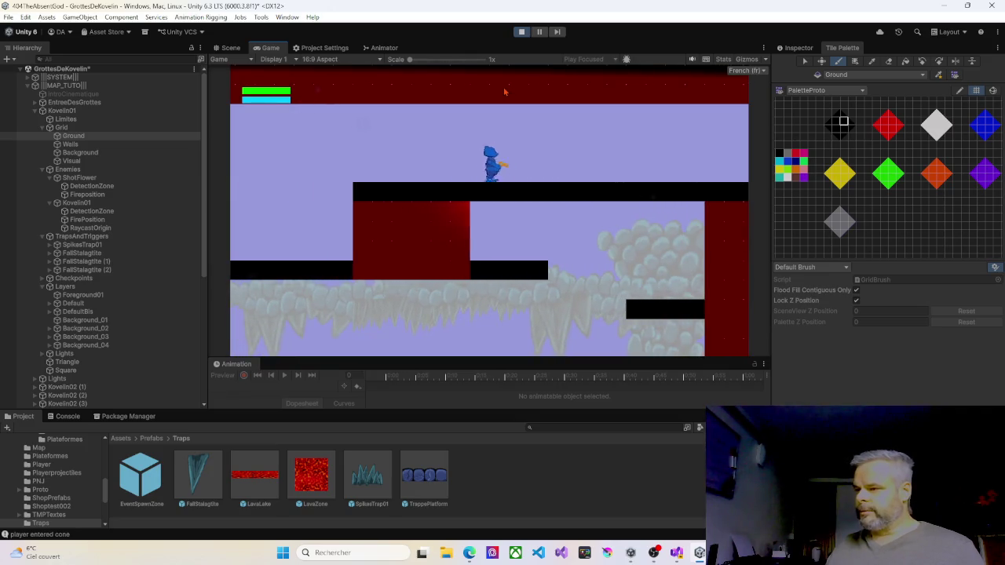
key(Right)
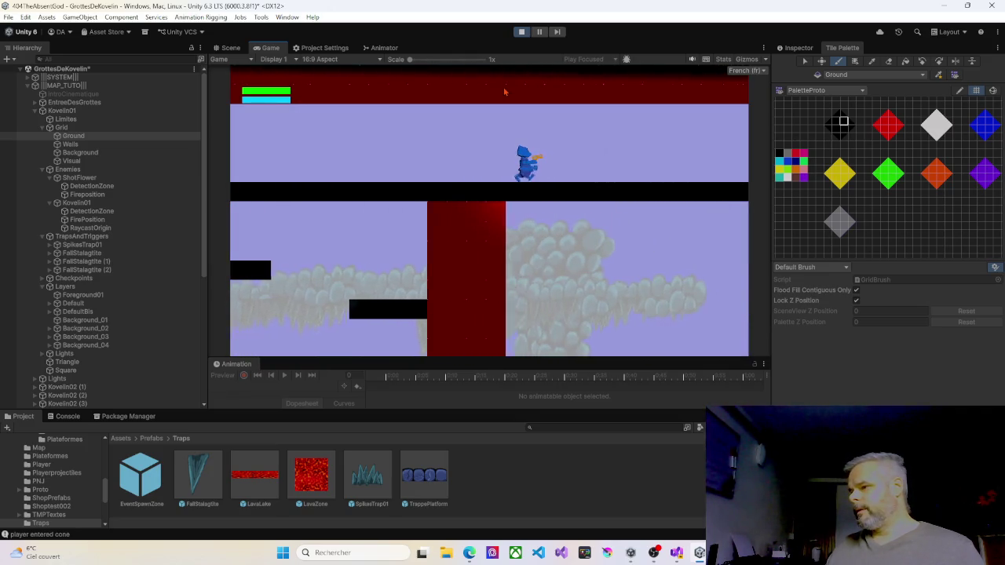
key(Right)
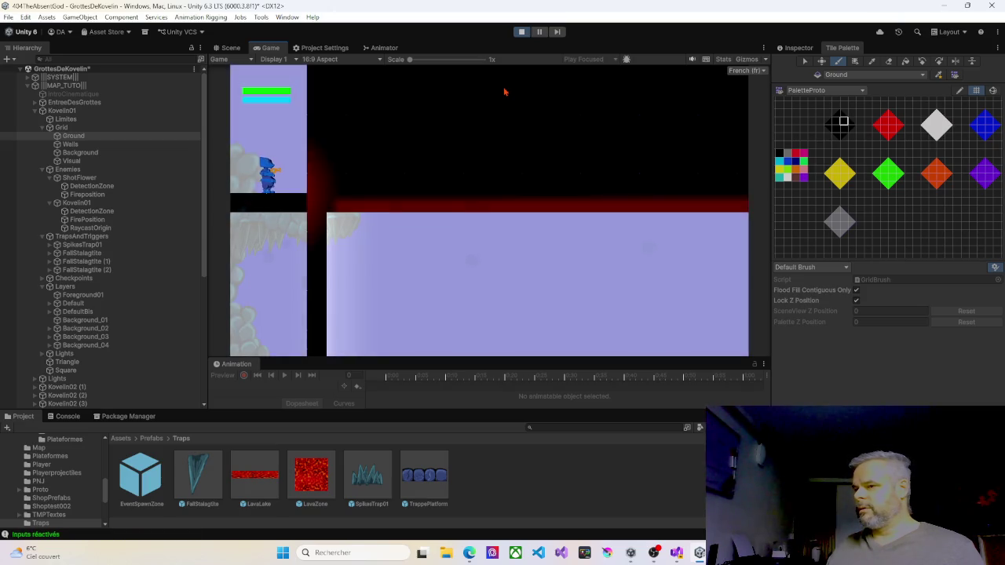
key(Left)
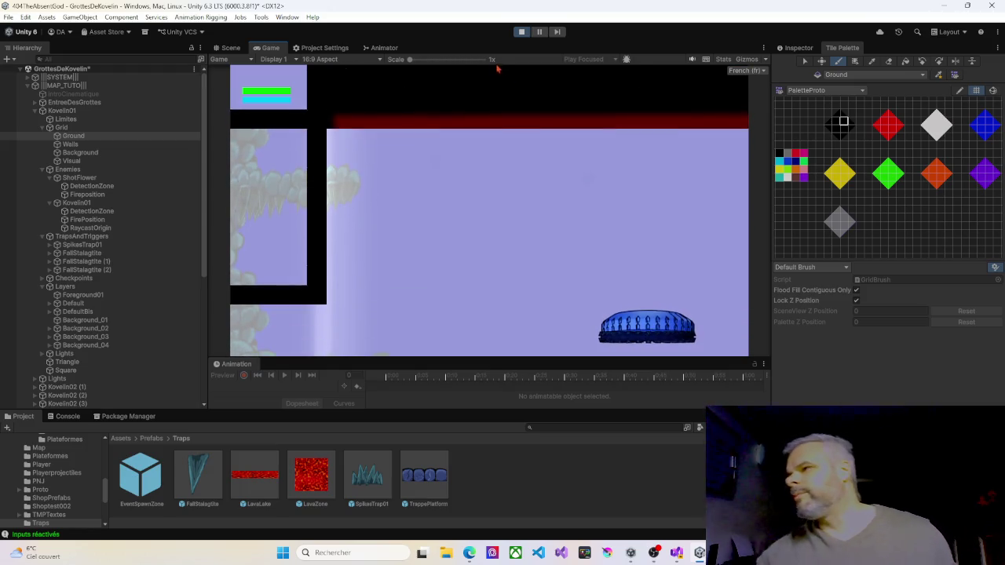
click(521, 32)
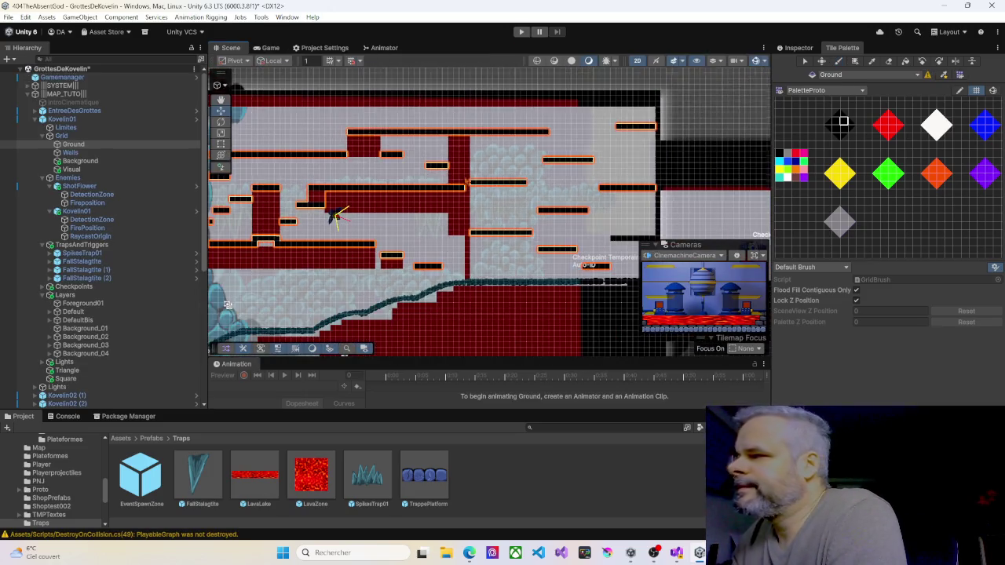
Step: Select Map404_0 and collapse the Kovelin01 room in the Hierarchy
click(500, 153)
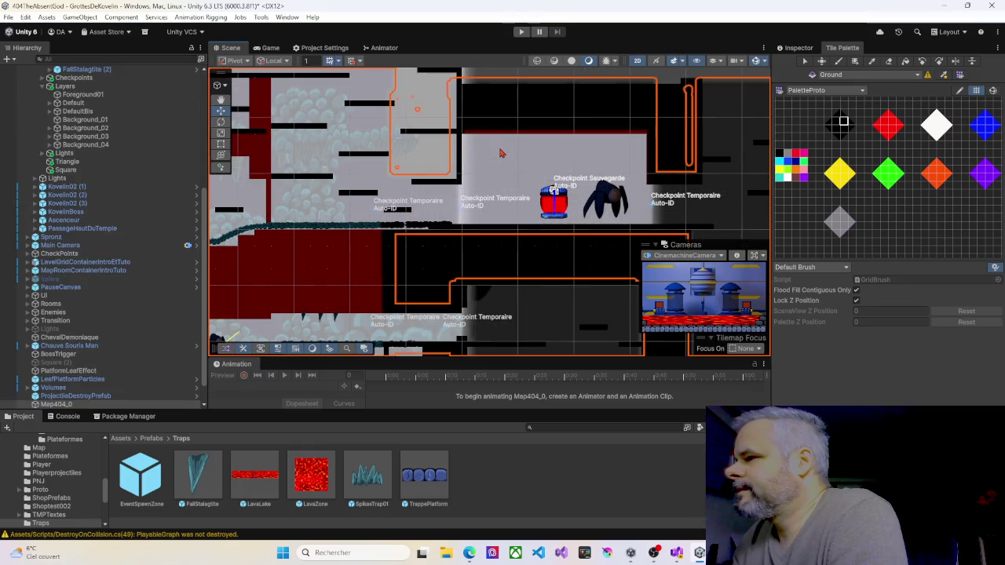
scroll(71, 162, up, 7)
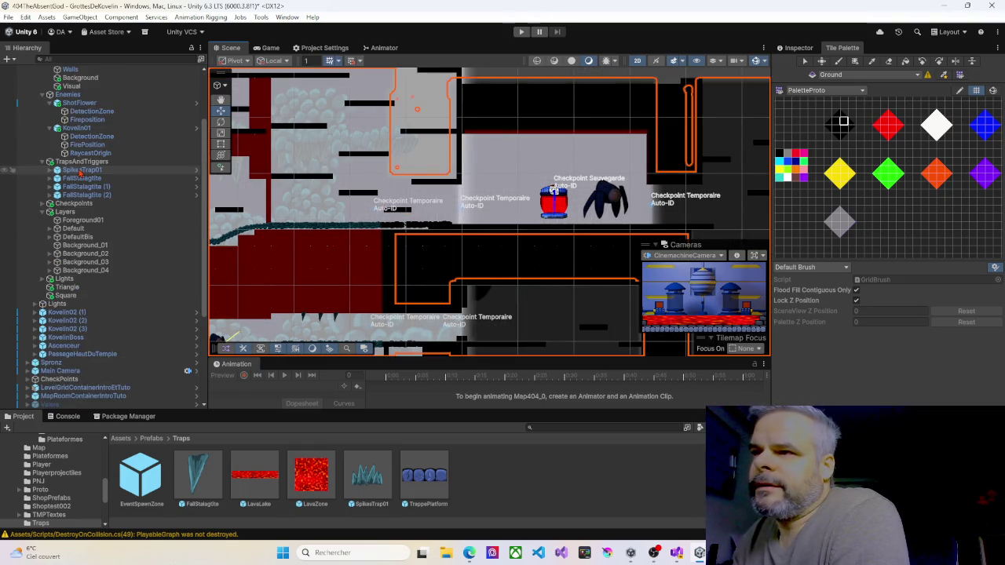
click(34, 120)
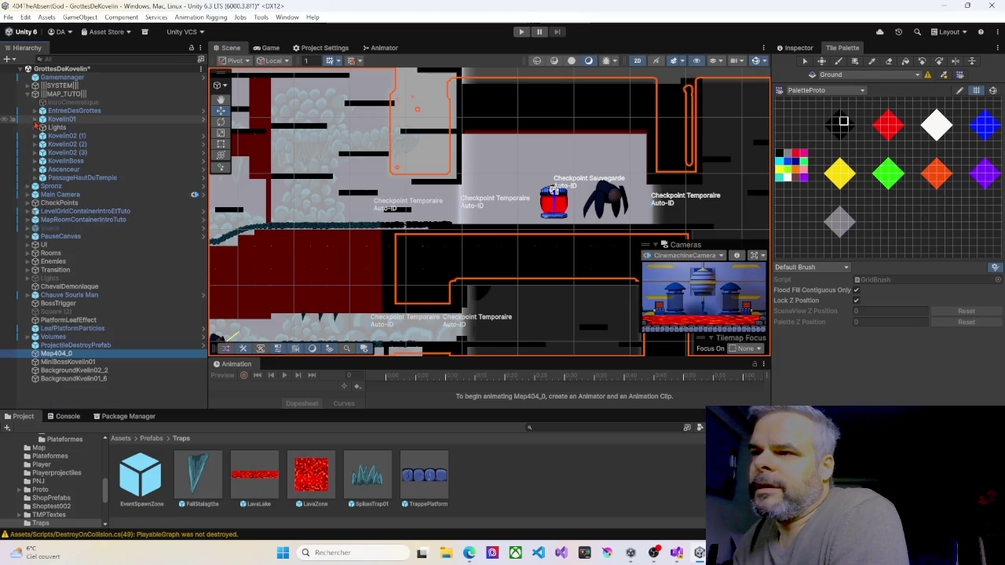
Step: Inspect Kovelin02 (1) and its Lights group, then select the Kovelin02 (1) room
click(36, 137)
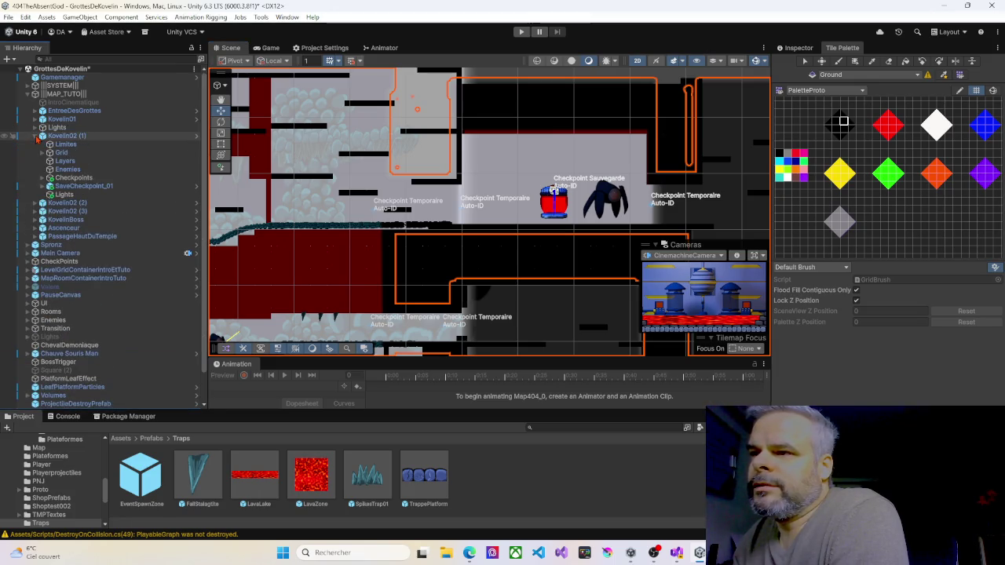
click(48, 128)
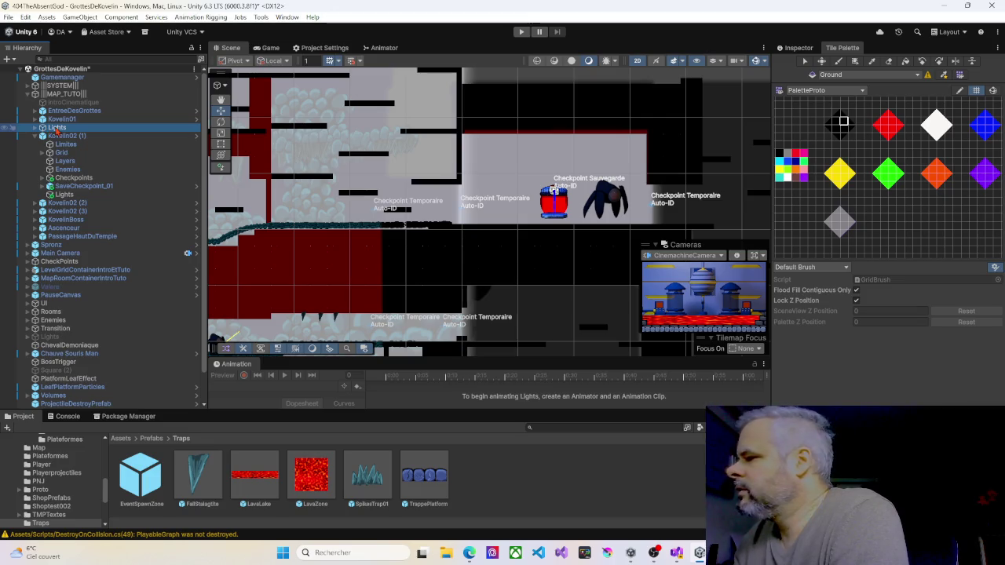
key(Right)
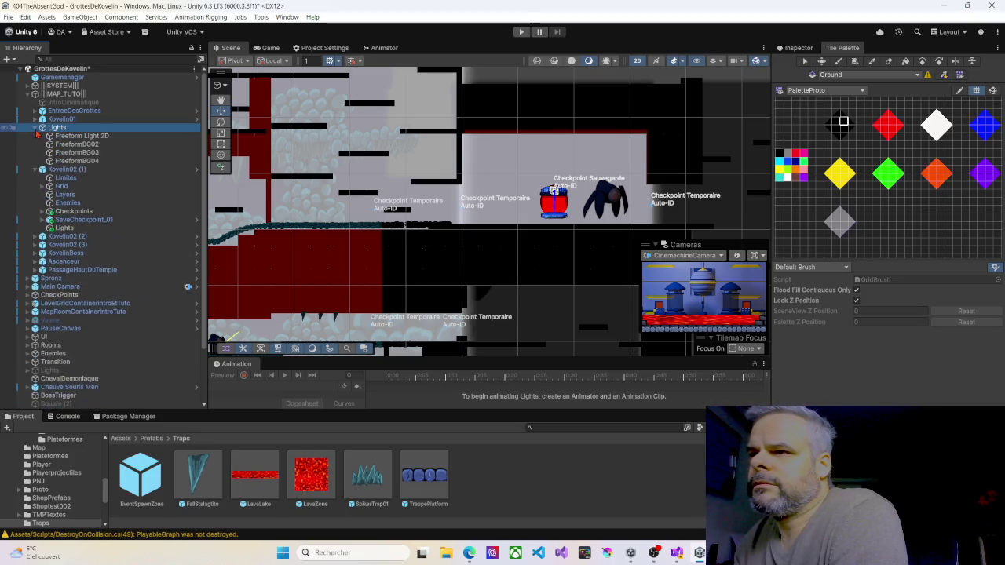
key(Left)
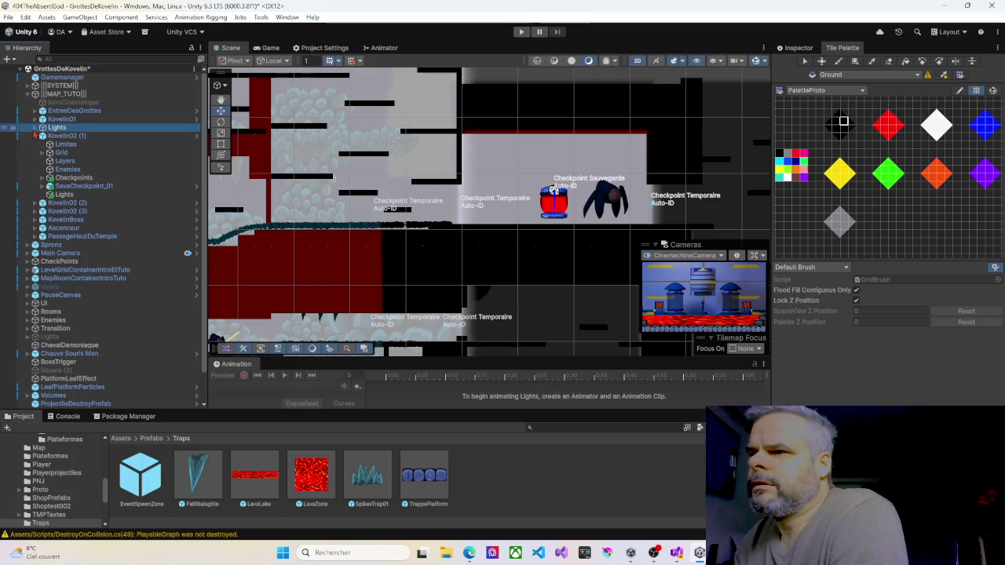
click(33, 136)
click(52, 137)
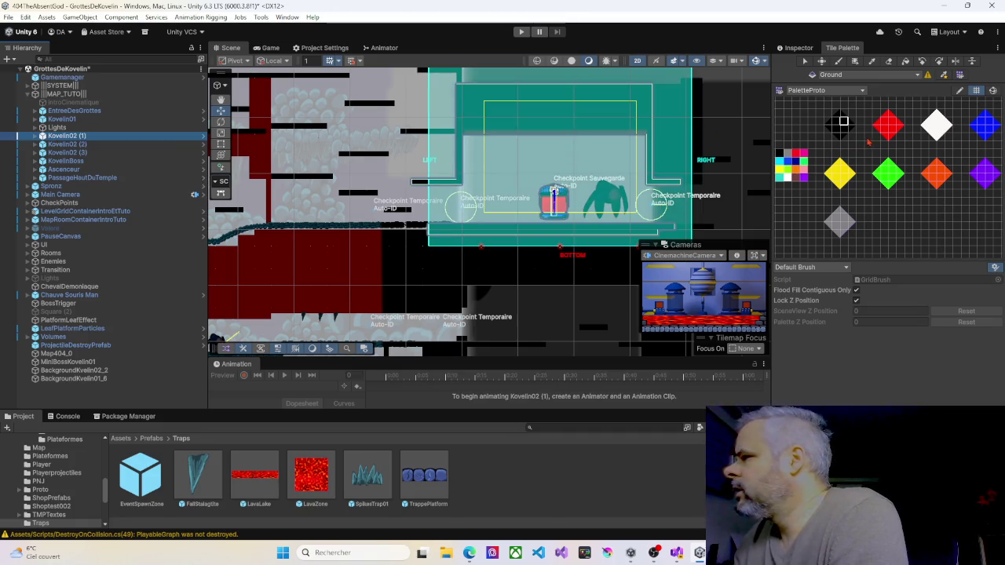
Step: Drag the Limites Box Collider 2D's left edge inward to size 41.91 × 31.99, offset X 46.05
click(794, 48)
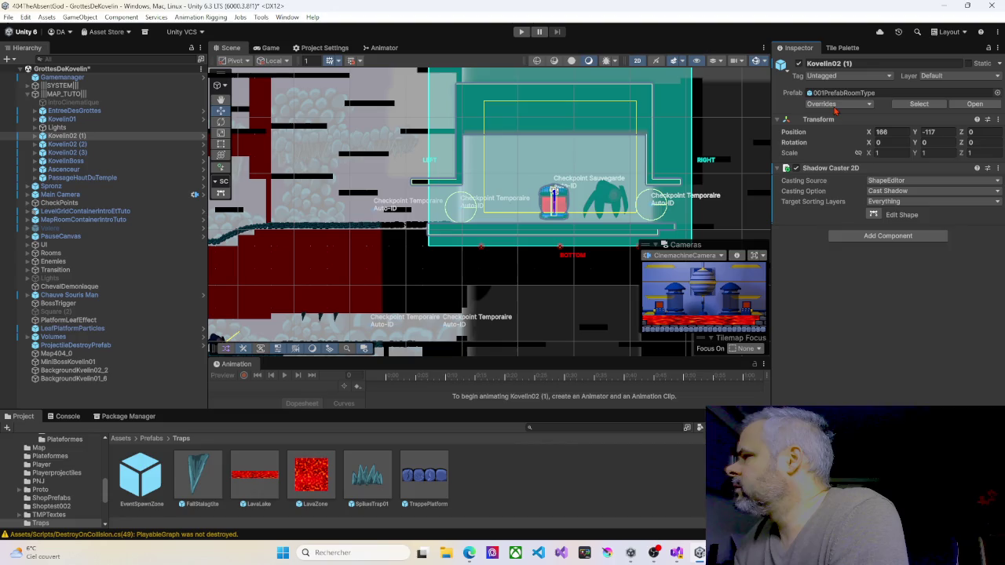
click(36, 137)
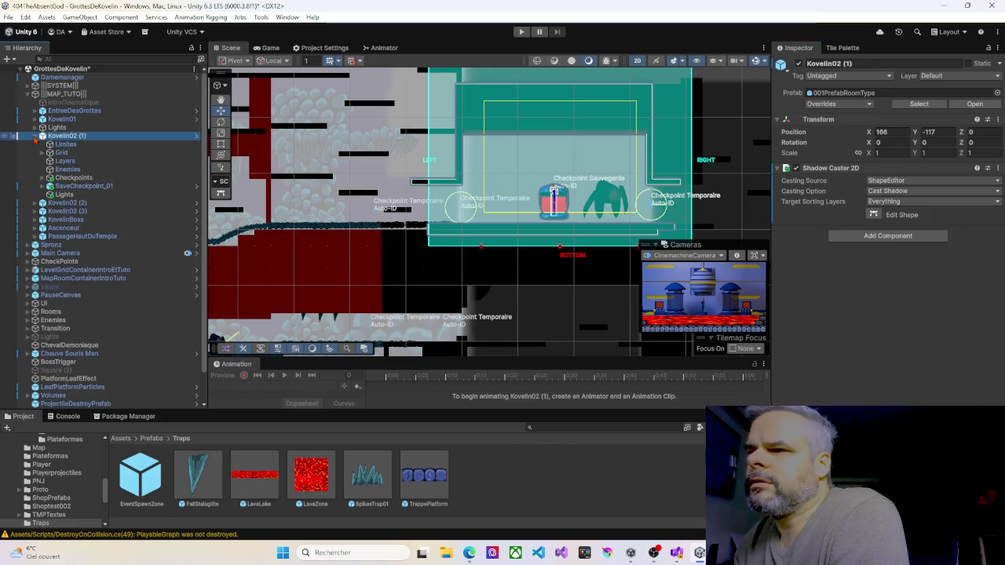
click(63, 145)
scroll(390, 136, down, 2)
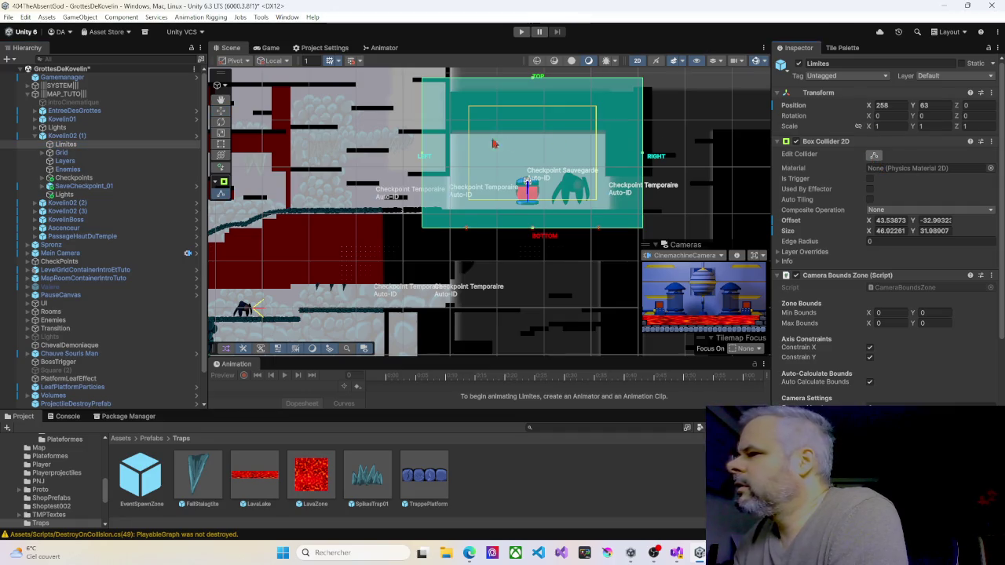
drag(422, 157, 442, 159)
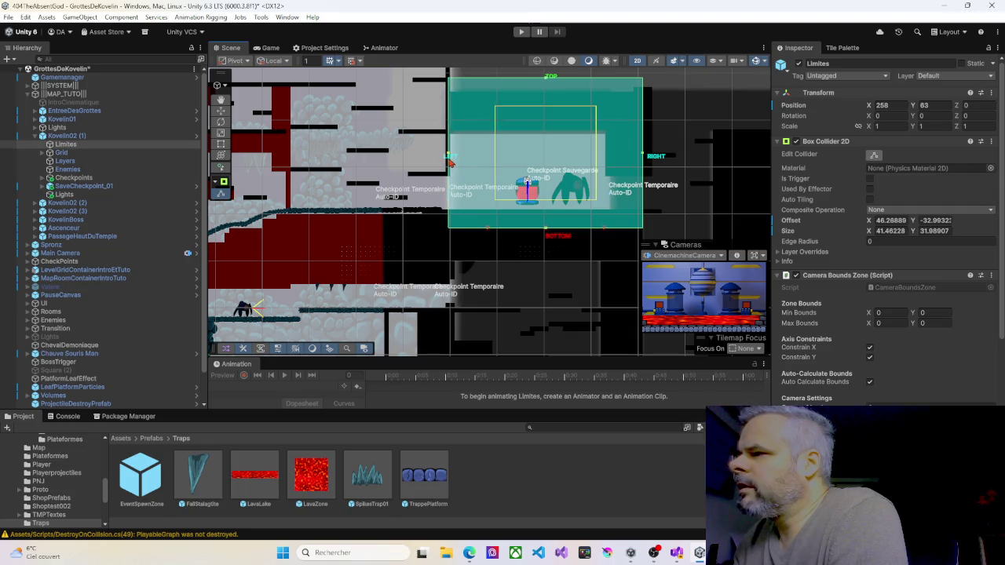
drag(451, 162, 448, 161)
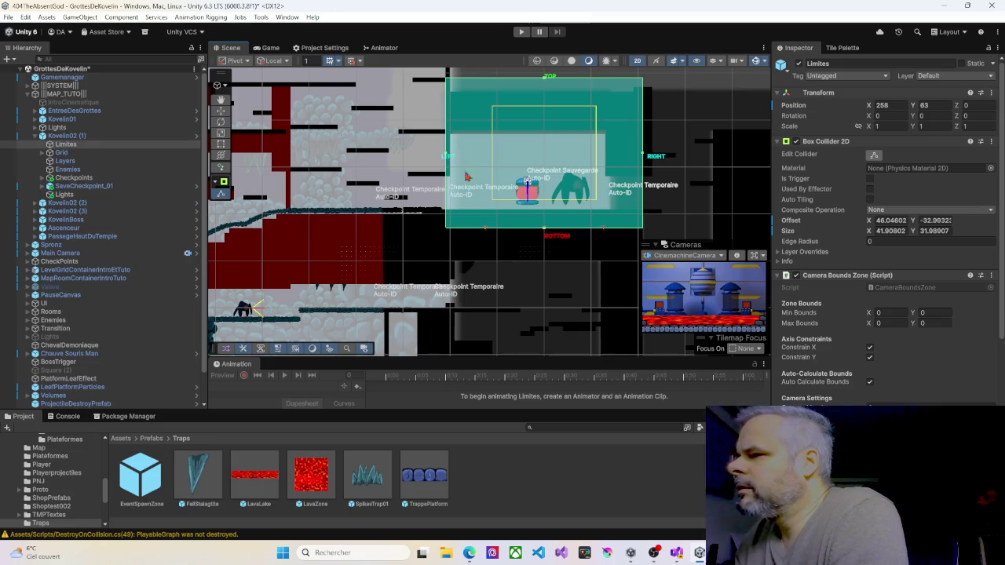
scroll(431, 169, down, 2)
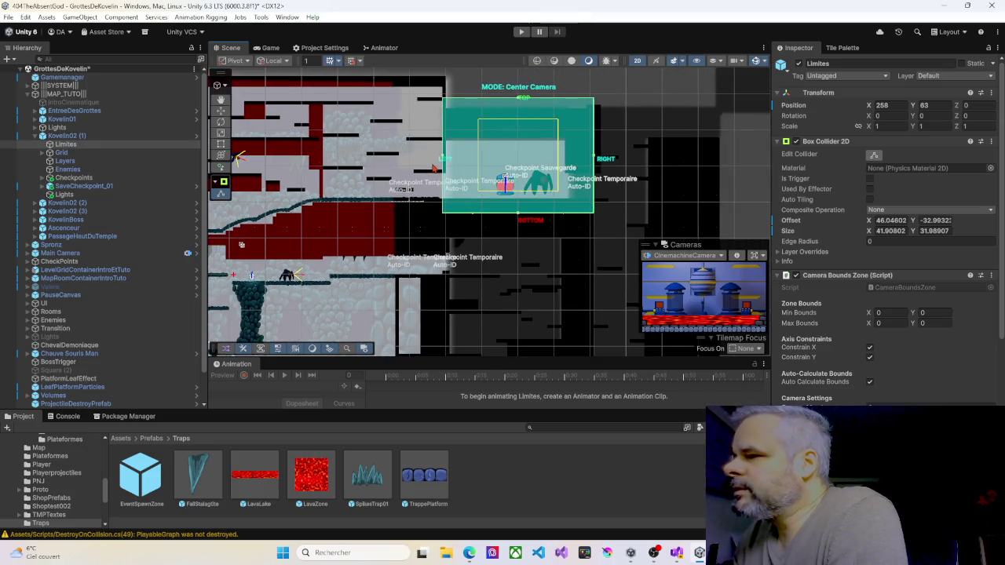
scroll(429, 169, up, 4)
scroll(429, 169, down, 1)
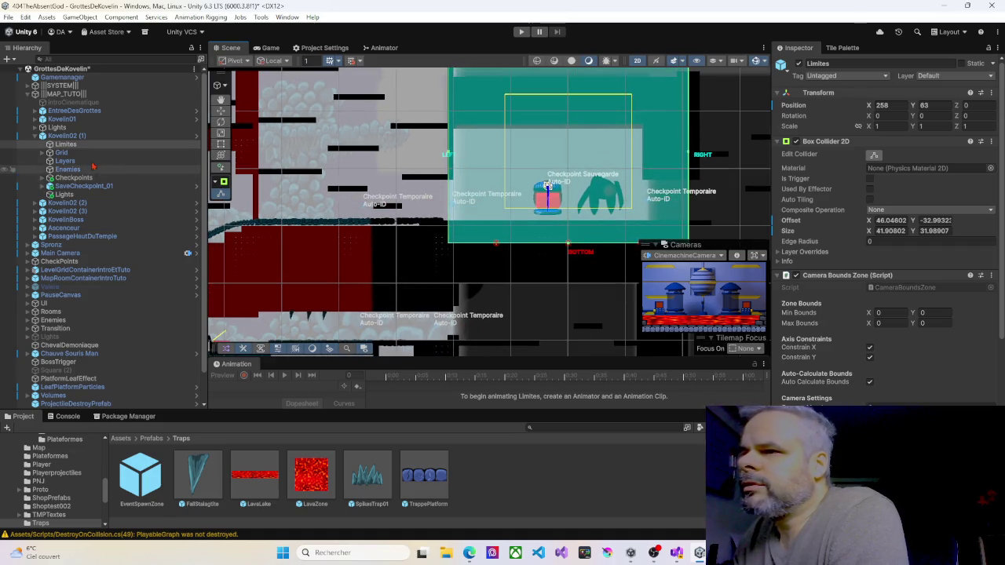
click(45, 128)
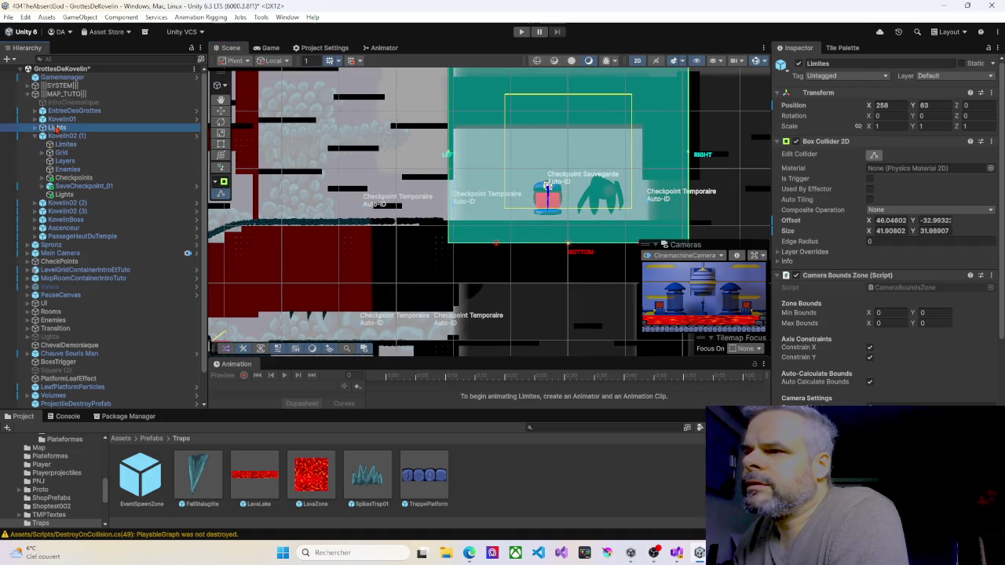
Step: Check the four Freeform lights, then drag the Lights group into Kovelin02 (1)
click(37, 127)
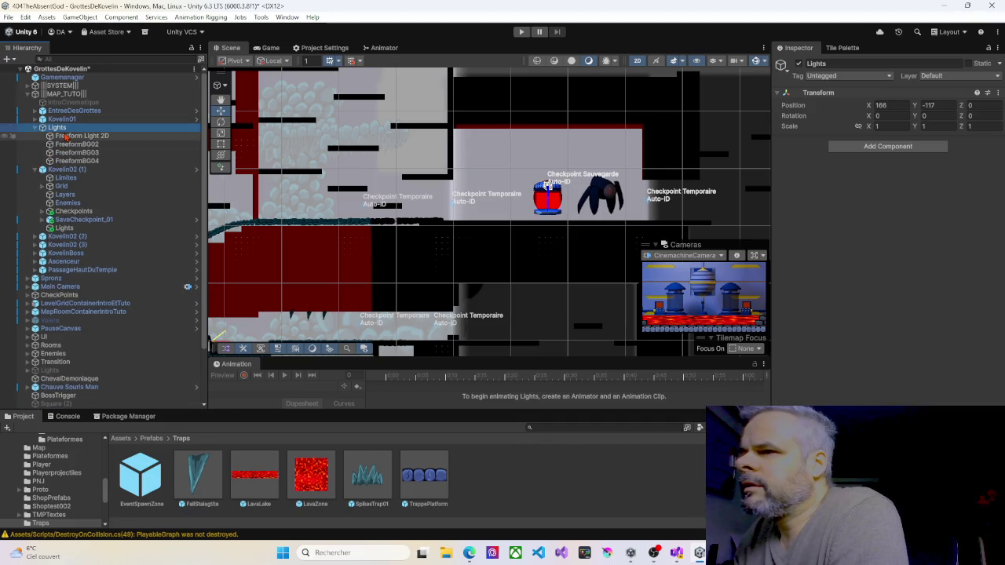
click(79, 135)
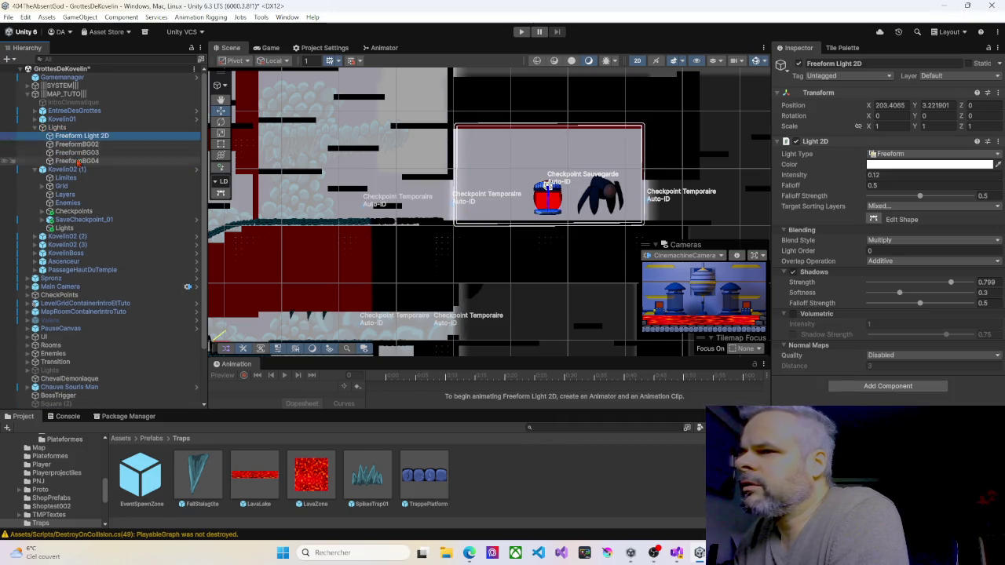
click(70, 144)
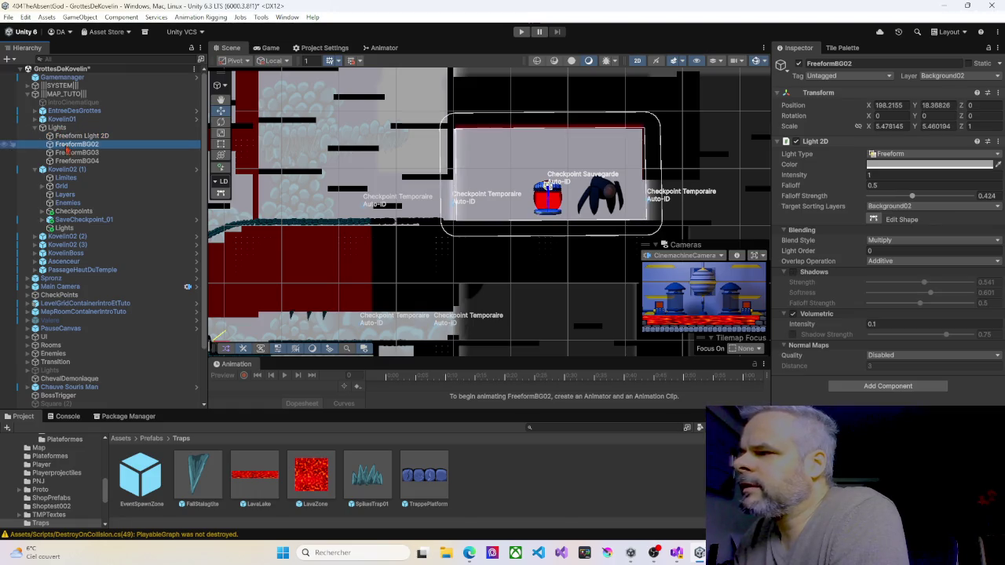
click(69, 153)
click(68, 161)
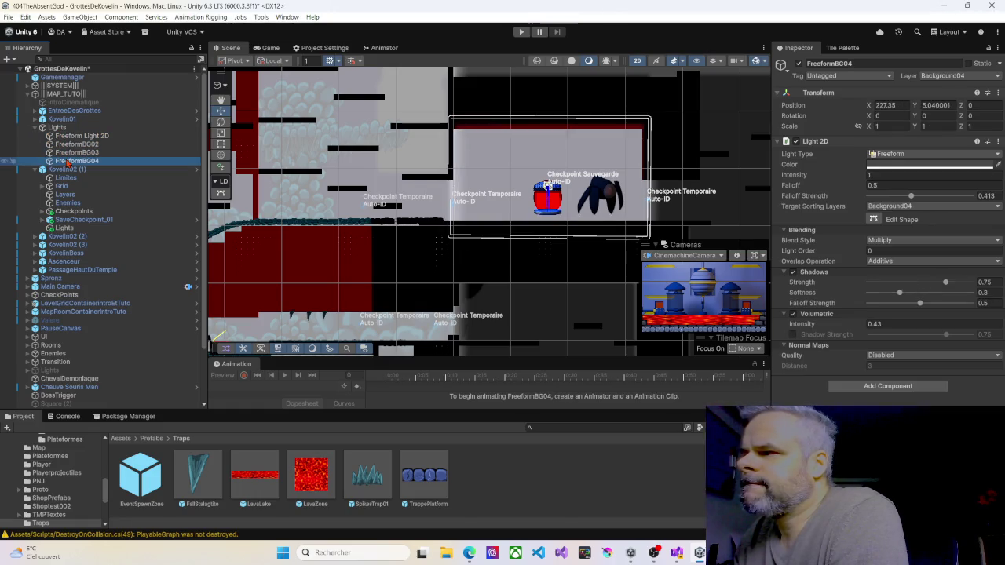
click(60, 129)
drag(61, 165, 61, 171)
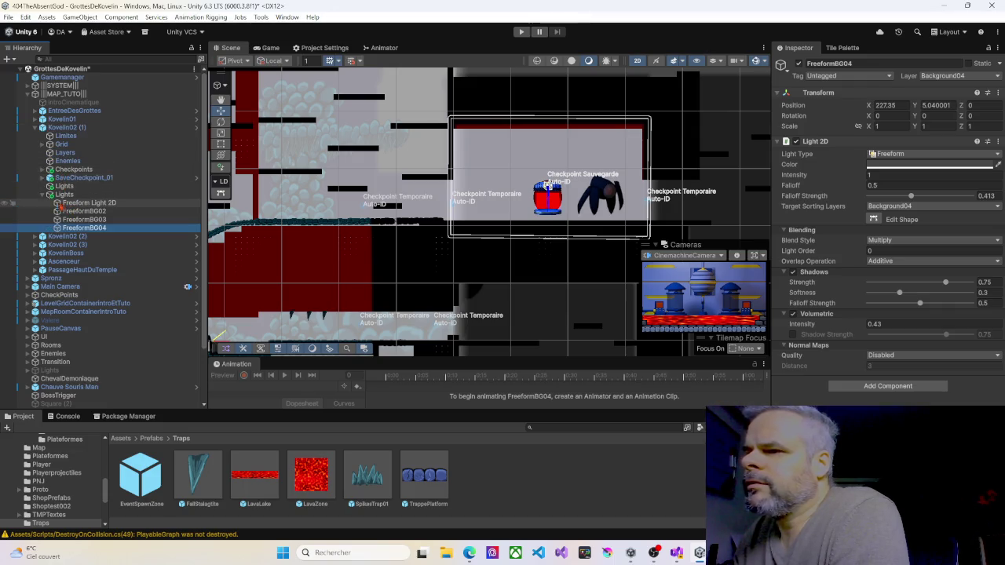
Step: Collapse Kovelin02 (1), expand Kovelin01, and fold its Enemies and TrapsAndTriggers groups
click(34, 129)
click(34, 119)
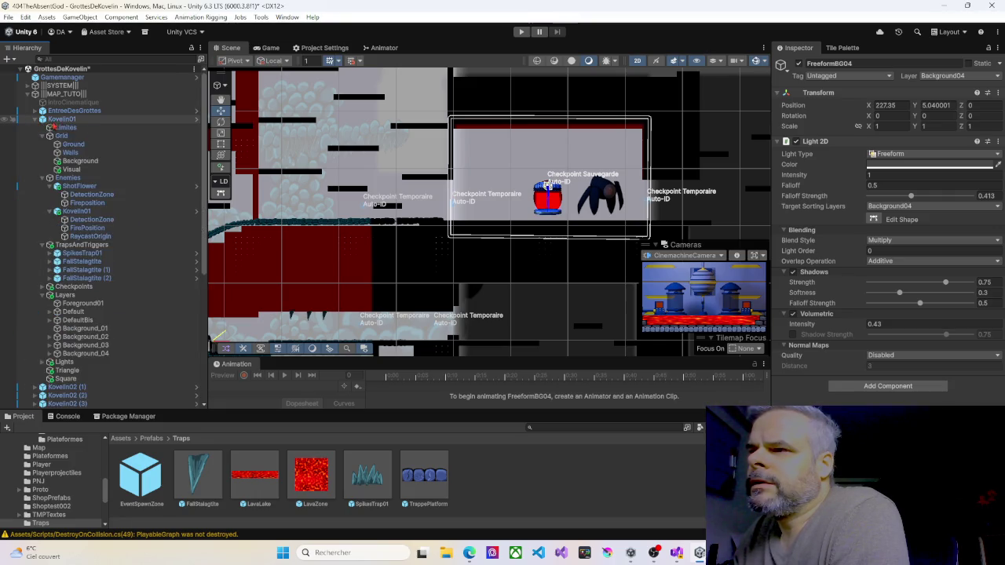
click(48, 178)
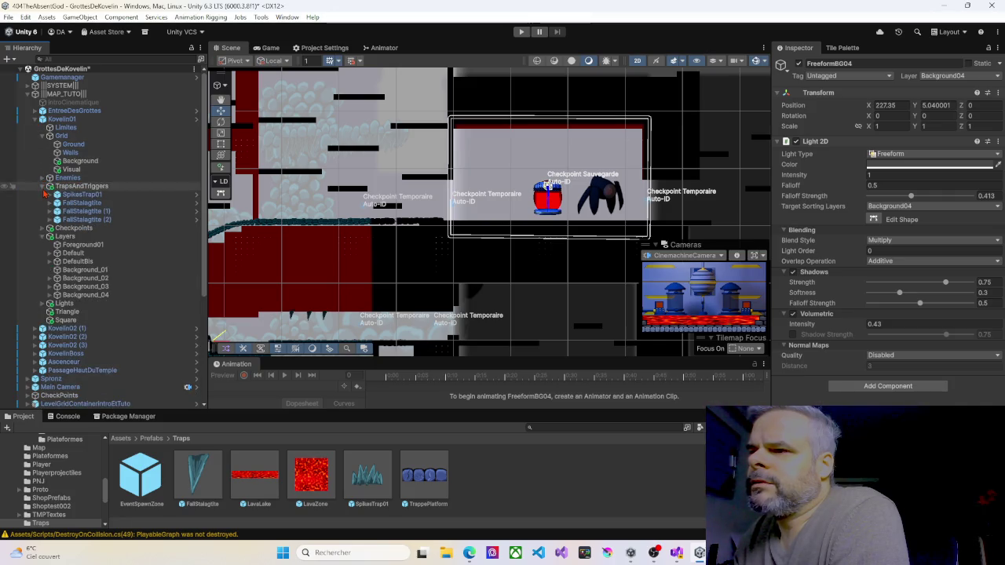
click(42, 187)
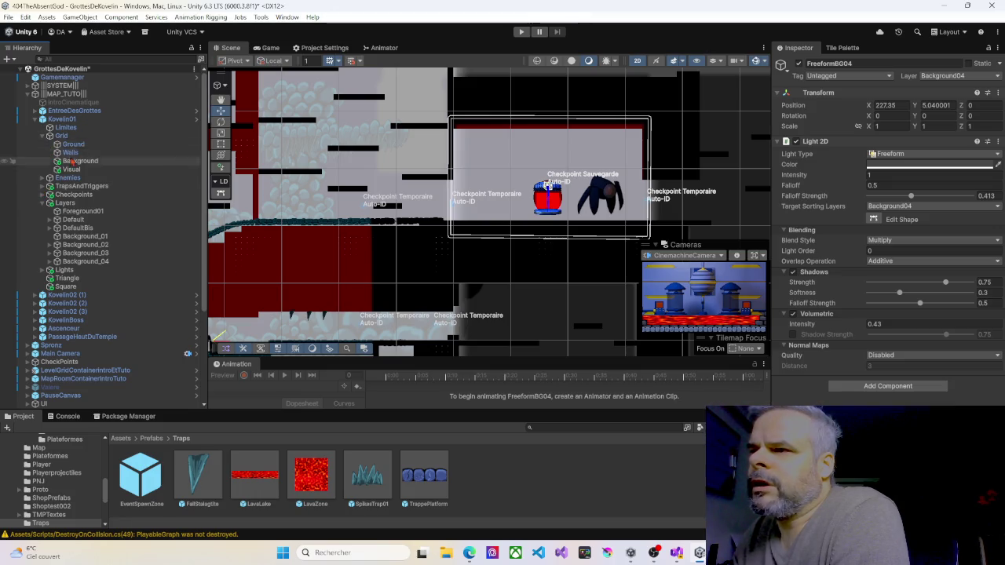
Step: Zoom out and pan the scene, select Spronz, and start the play-test
scroll(334, 172, down, 3)
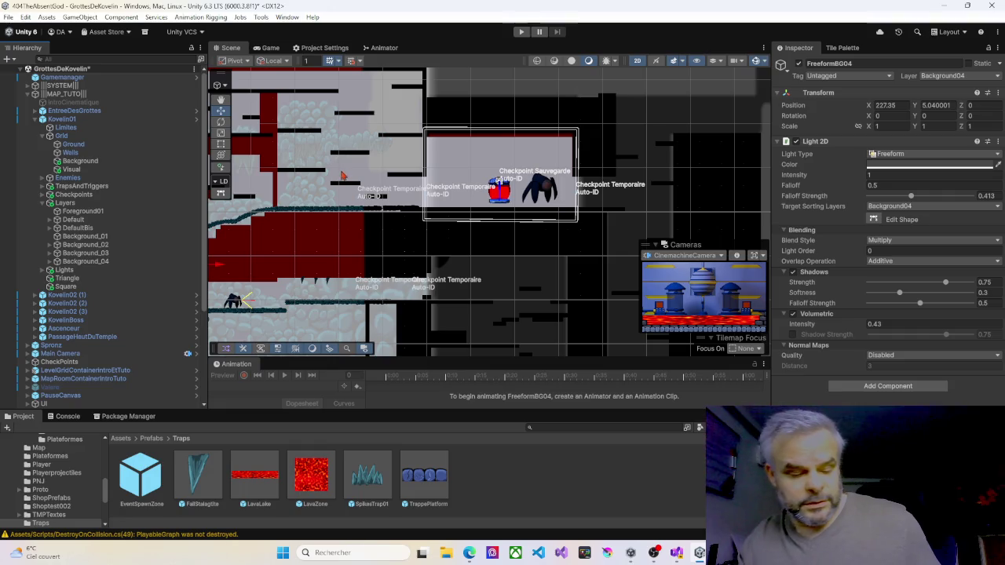
mouse_move(471, 197)
mouse_down()
mouse_move(532, 251)
mouse_move(580, 259)
mouse_move(660, 232)
mouse_move(684, 178)
mouse_up()
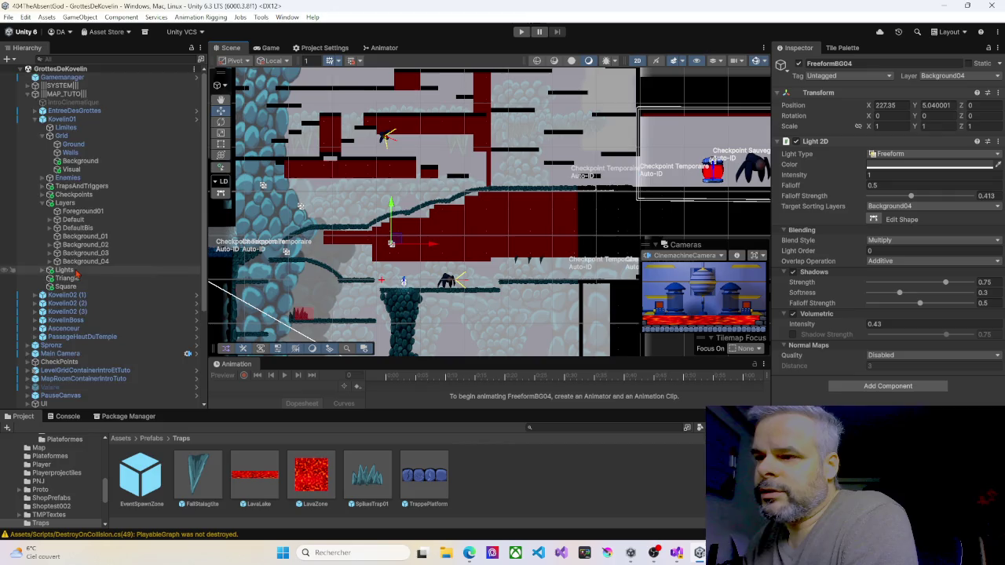
scroll(118, 273, down, 3)
click(52, 220)
click(408, 281)
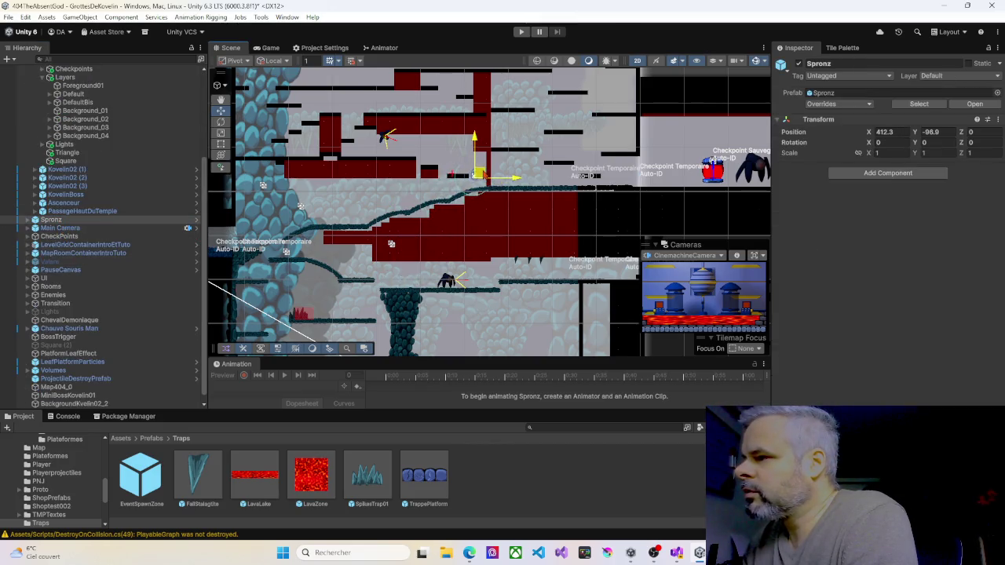
click(521, 32)
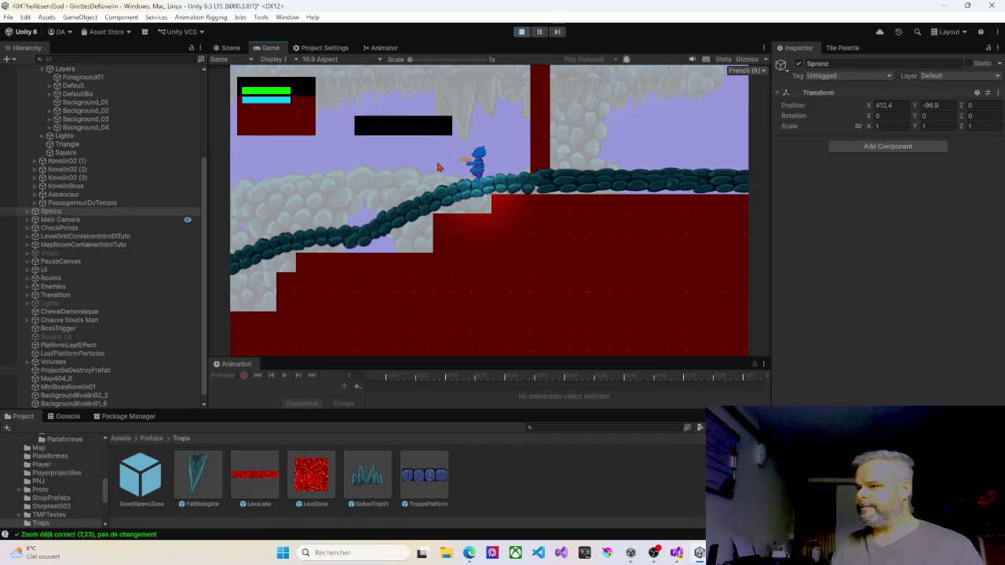
Step: Climb the player up several platforms, then move along the long platform shooting a fireball
key(space)
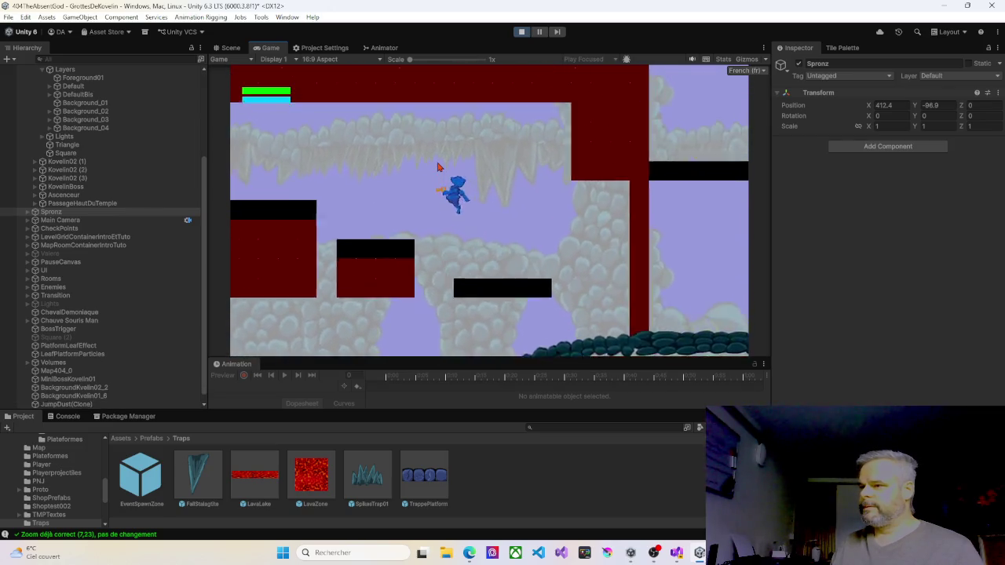
key(space)
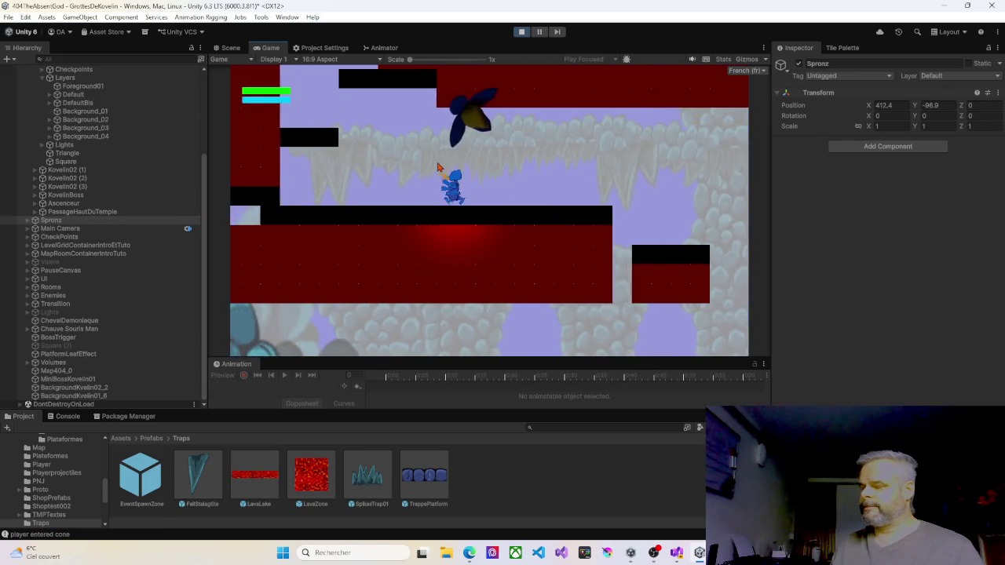
key(space)
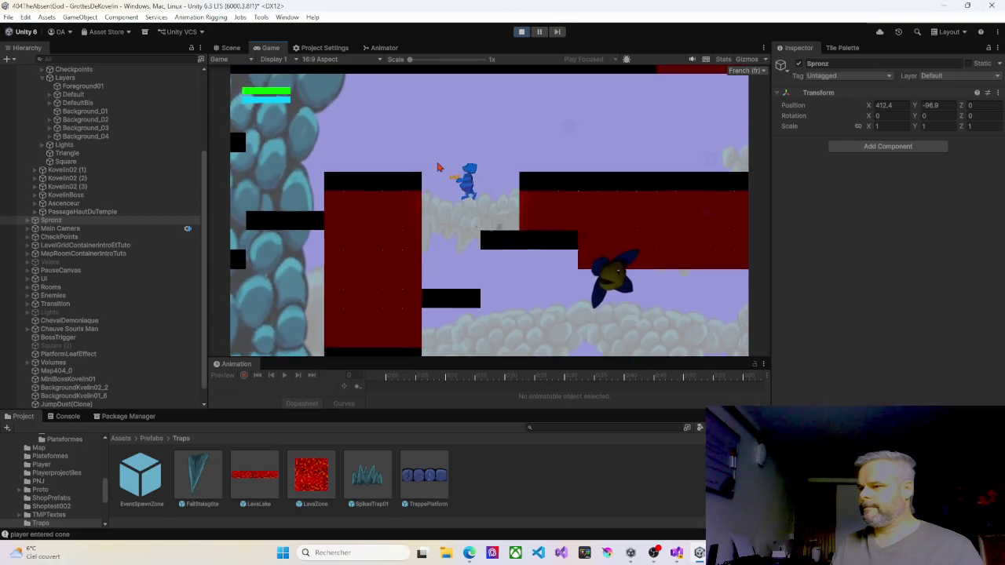
key(space)
key(space)
key(space)
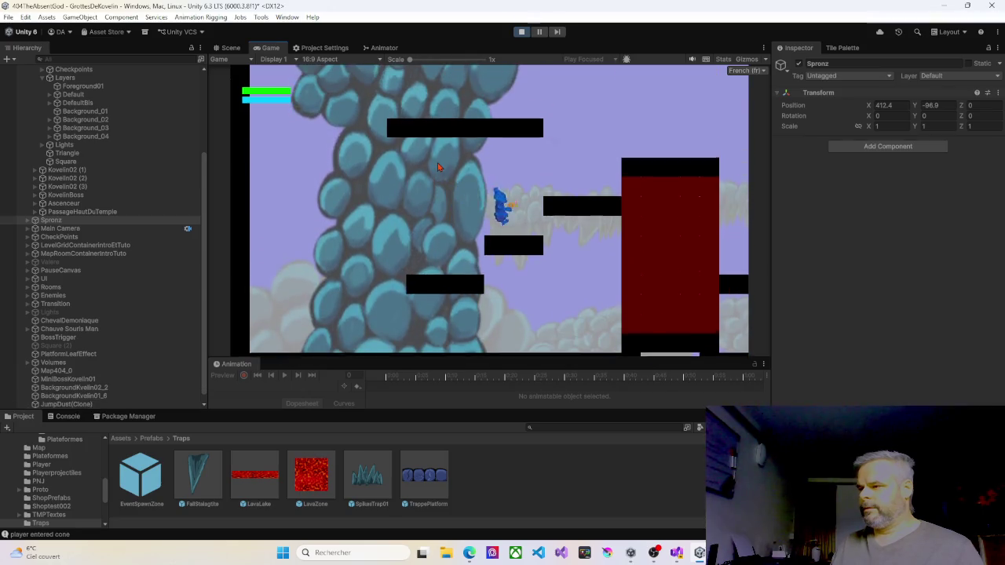
key(Right)
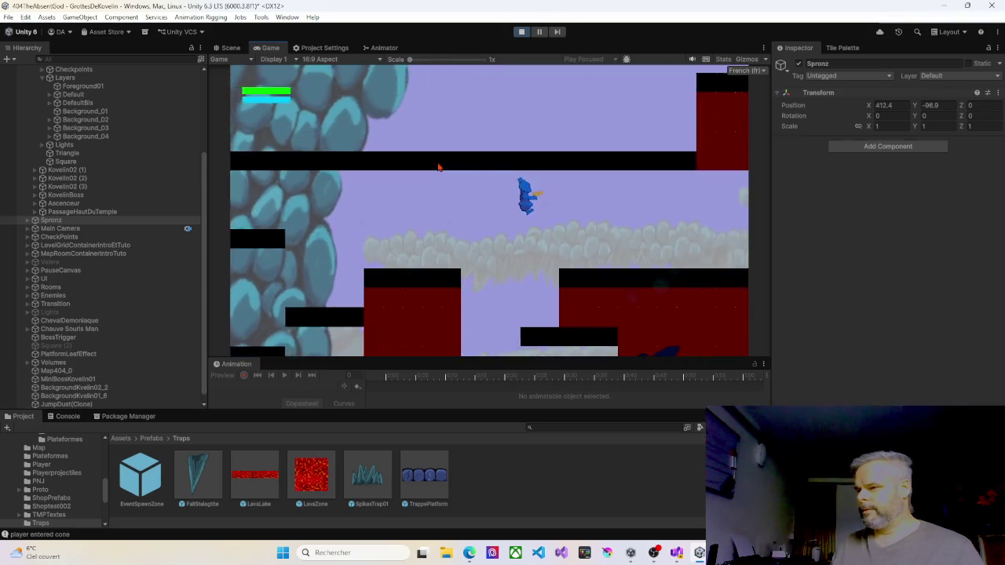
key(Right)
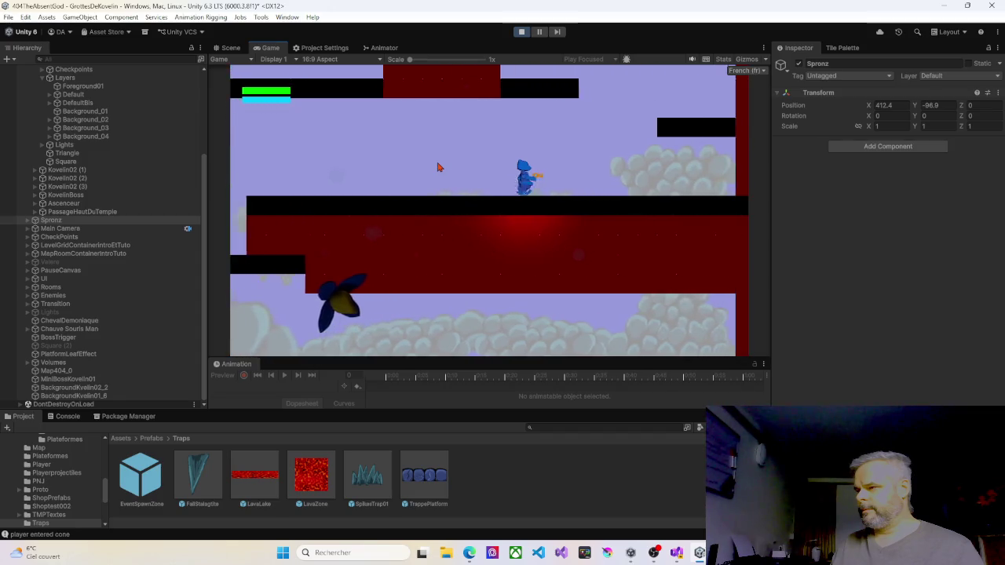
key(Left)
key(Right)
key(Left)
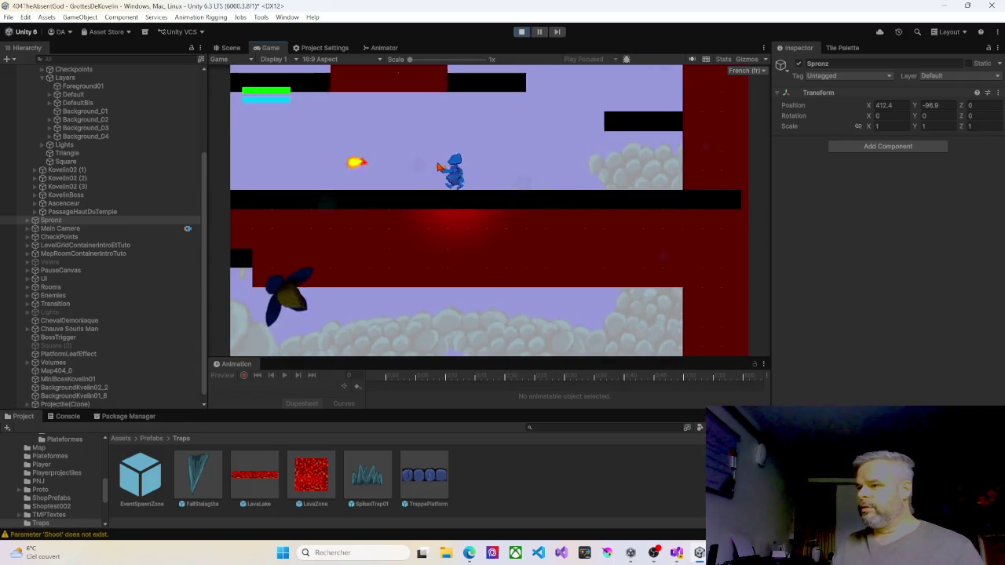
key(Right)
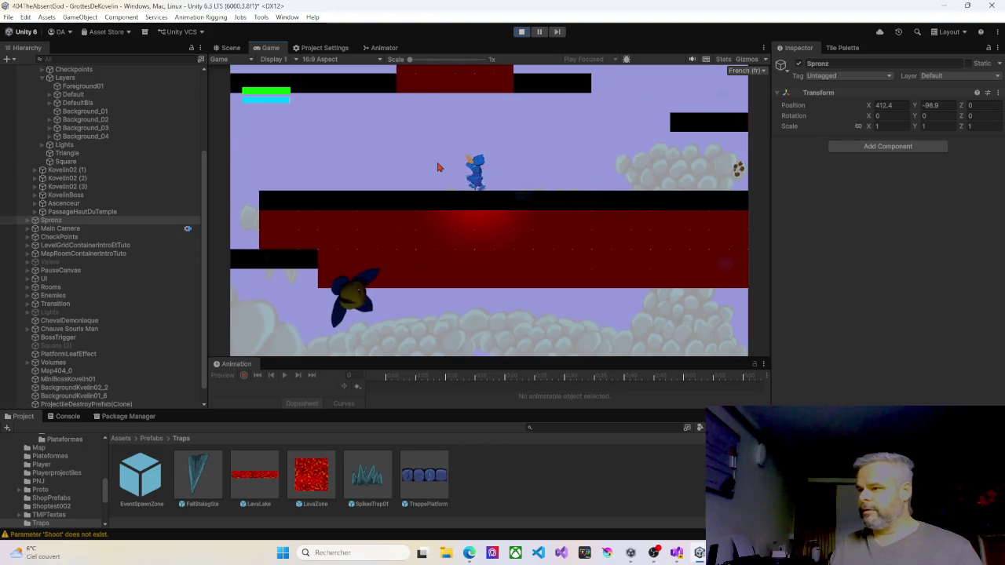
key(Left)
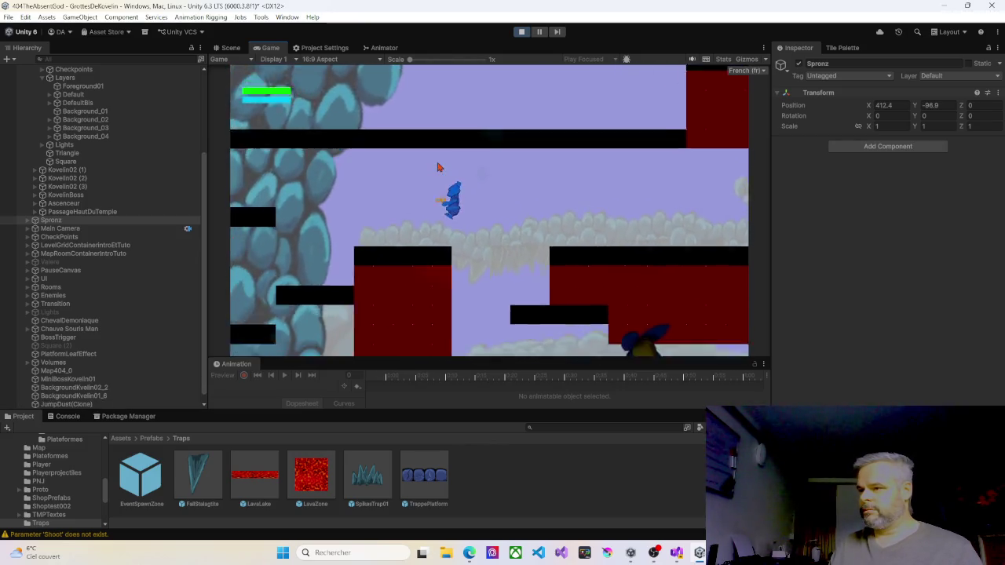
key(Left)
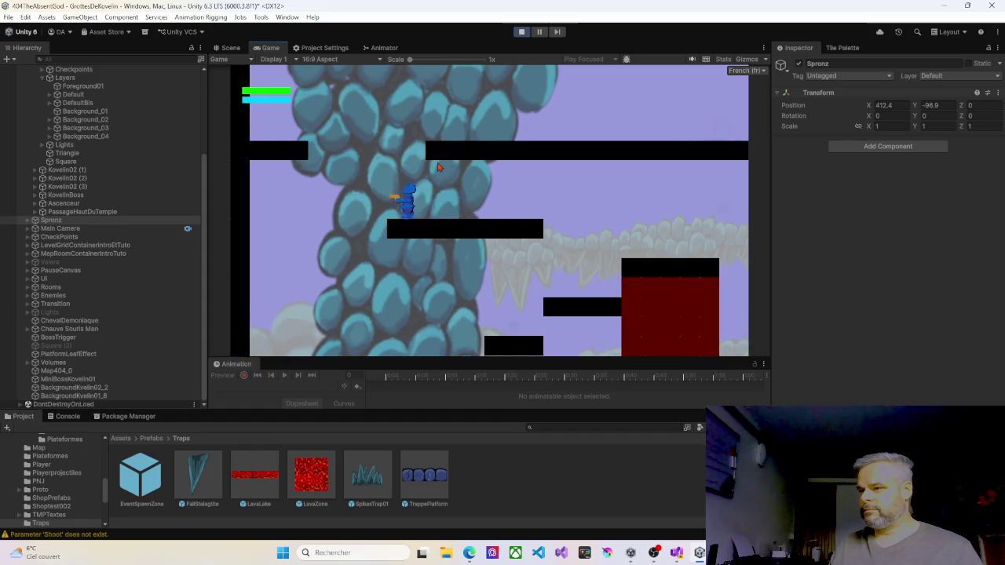
Step: Jump onto the black ledge and run right along it, then fall off down-right
key(space)
key(Right)
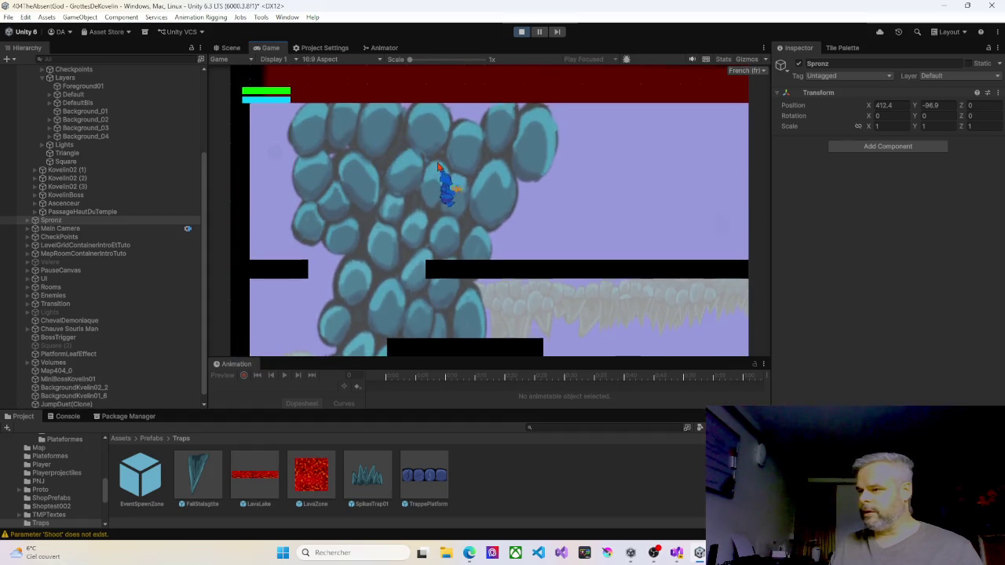
key(Right)
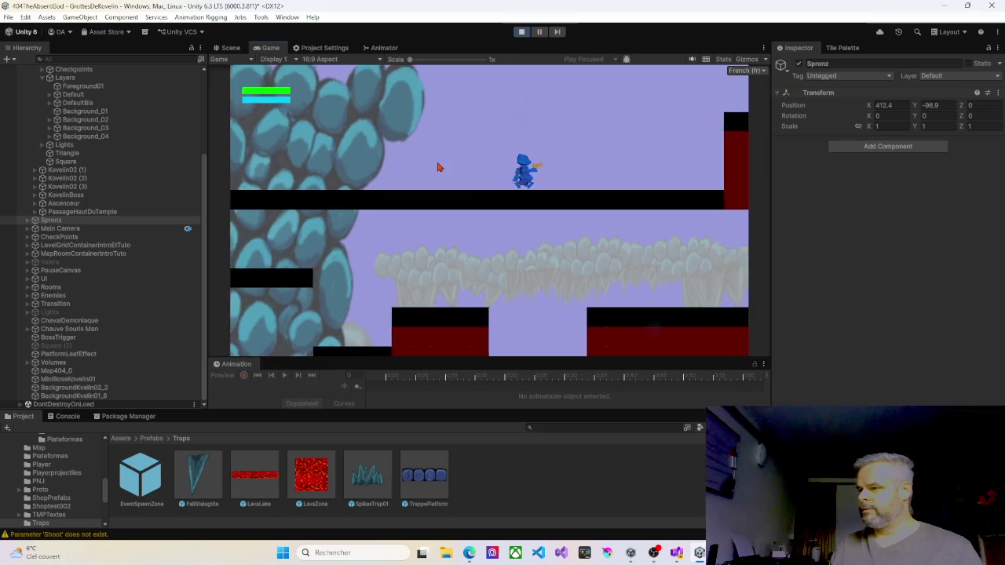
key(Right)
key(space)
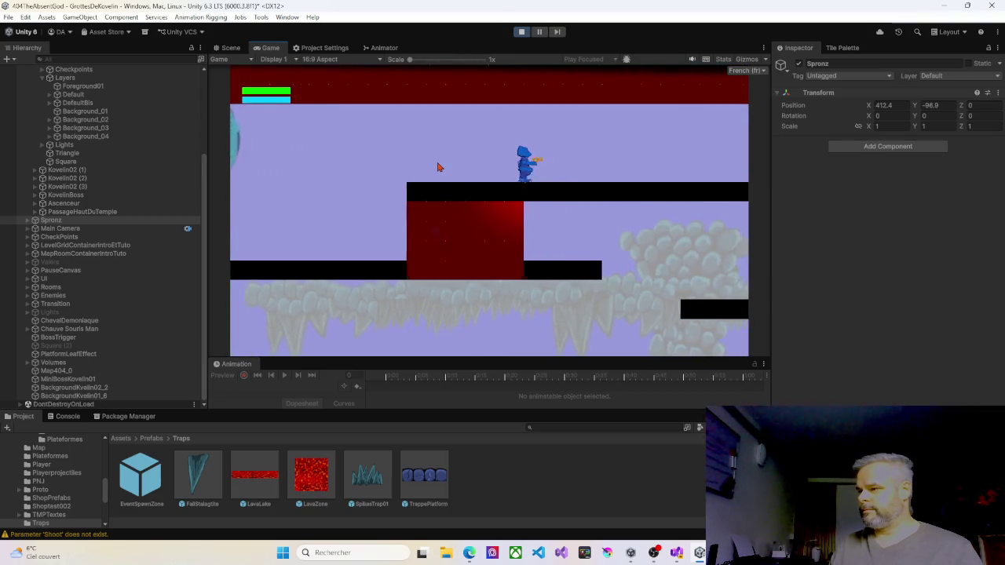
key(Right)
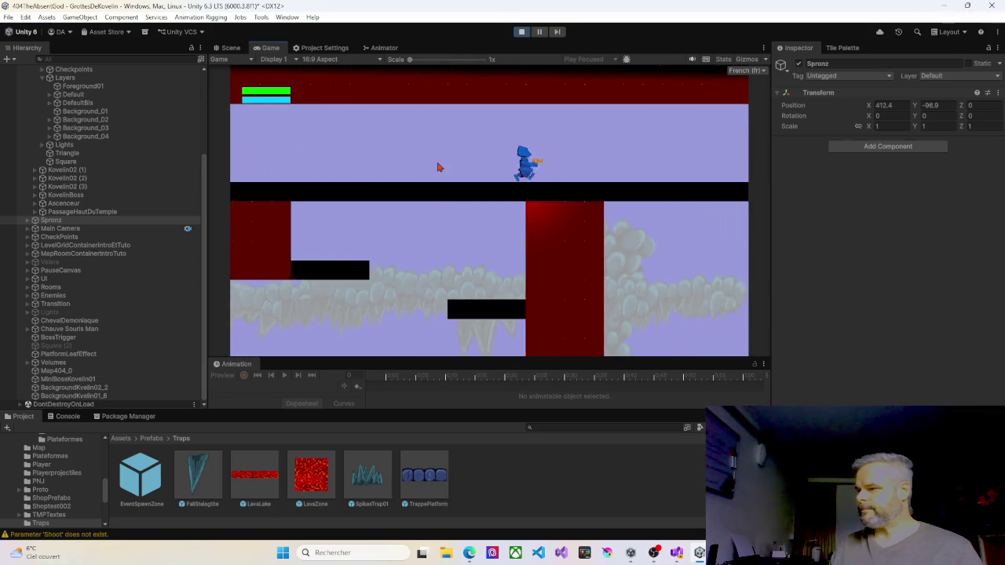
key(Right)
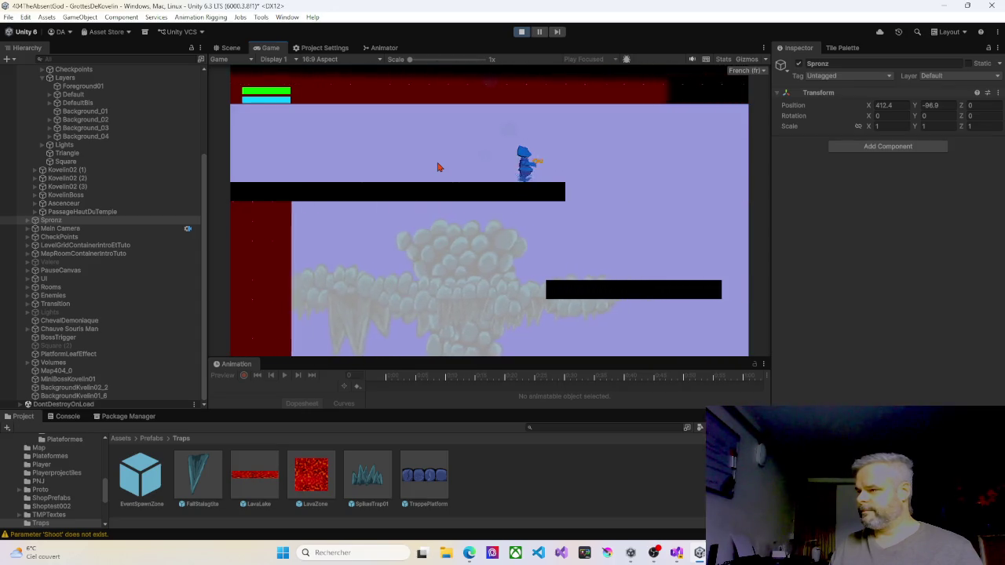
key(Right)
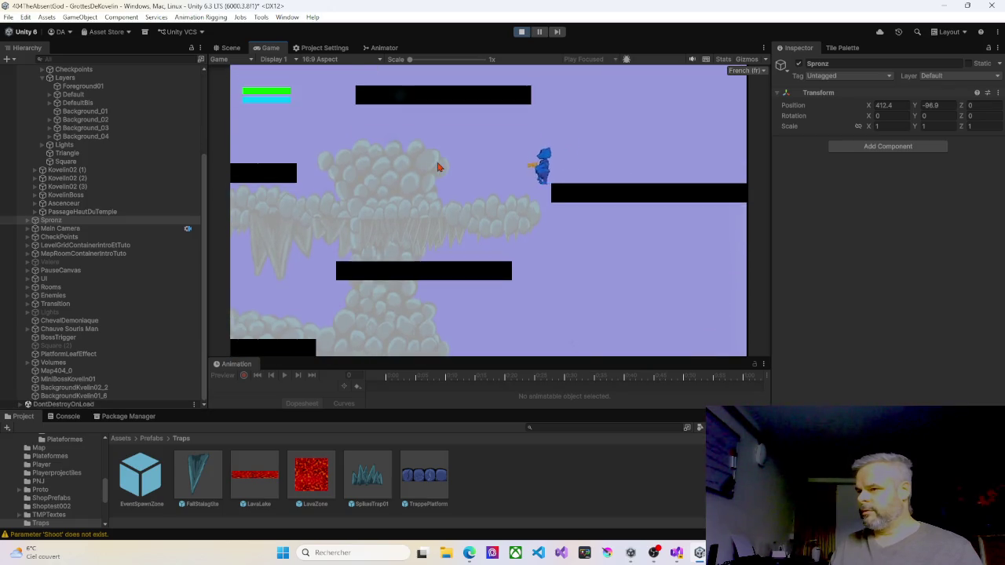
key(Left)
key(Right)
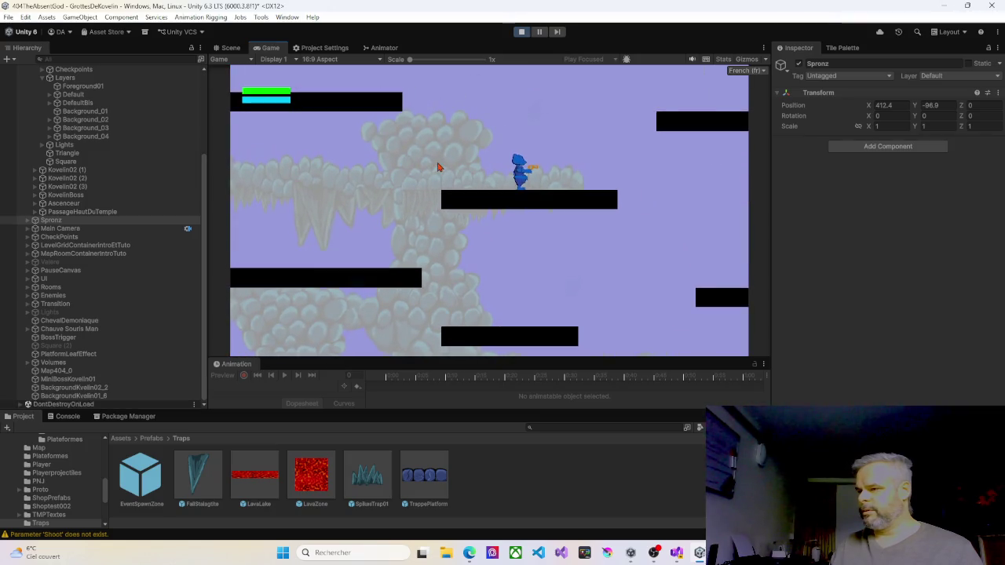
key(Right)
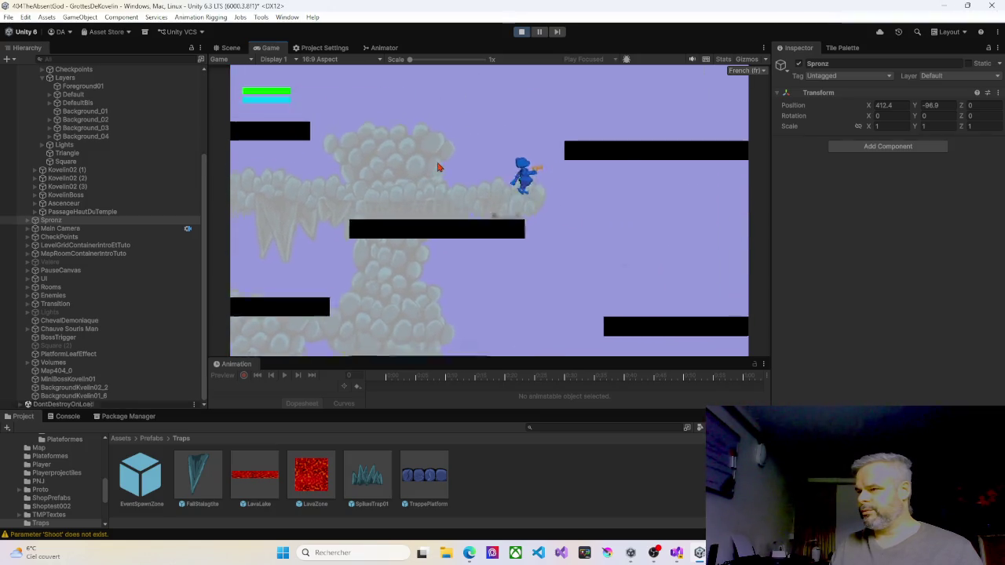
Step: Jump around the right-hand platforms, land on the upper platform, and stop Play mode
key(Left)
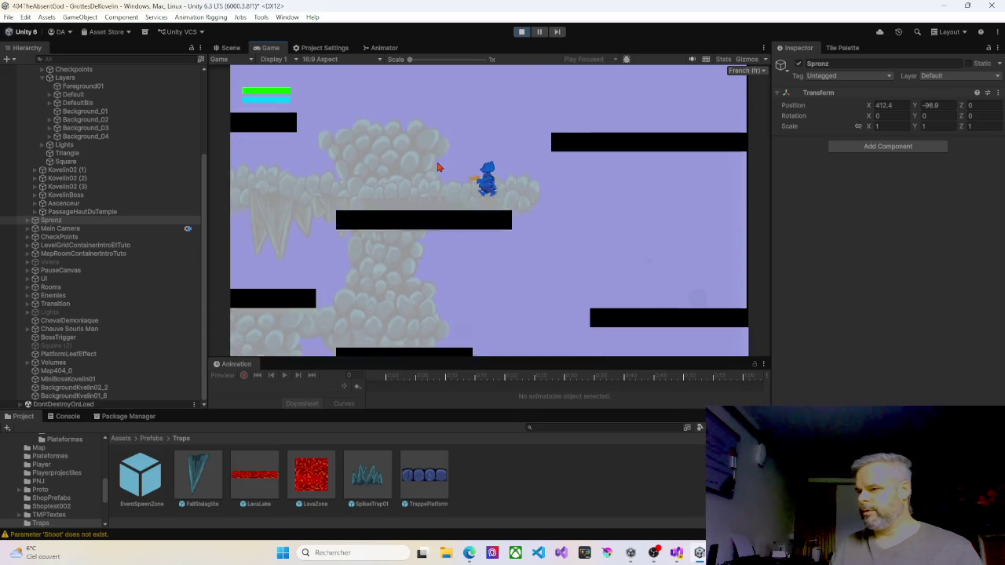
key(Right)
key(space)
key(Right)
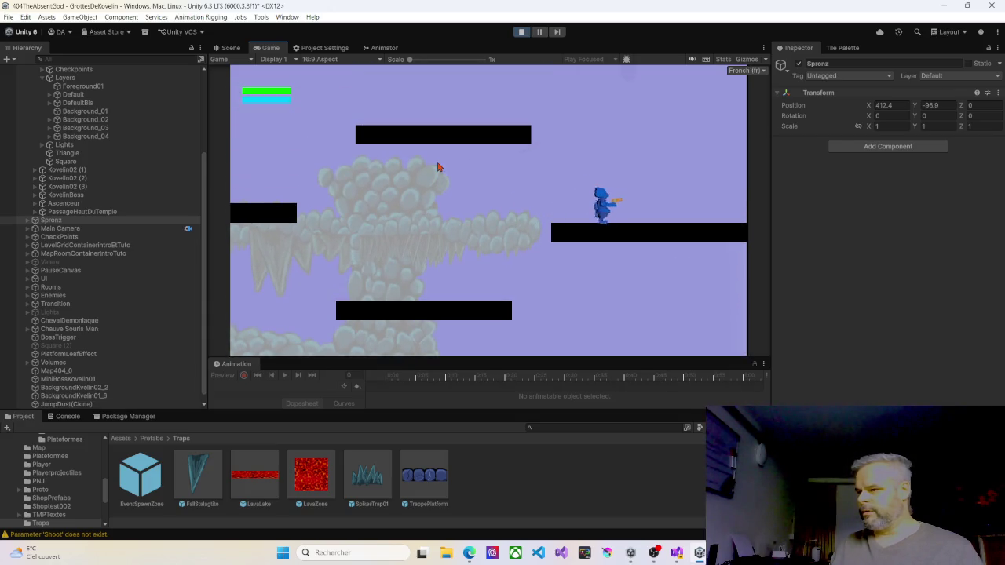
key(Left)
key(space)
key(Right)
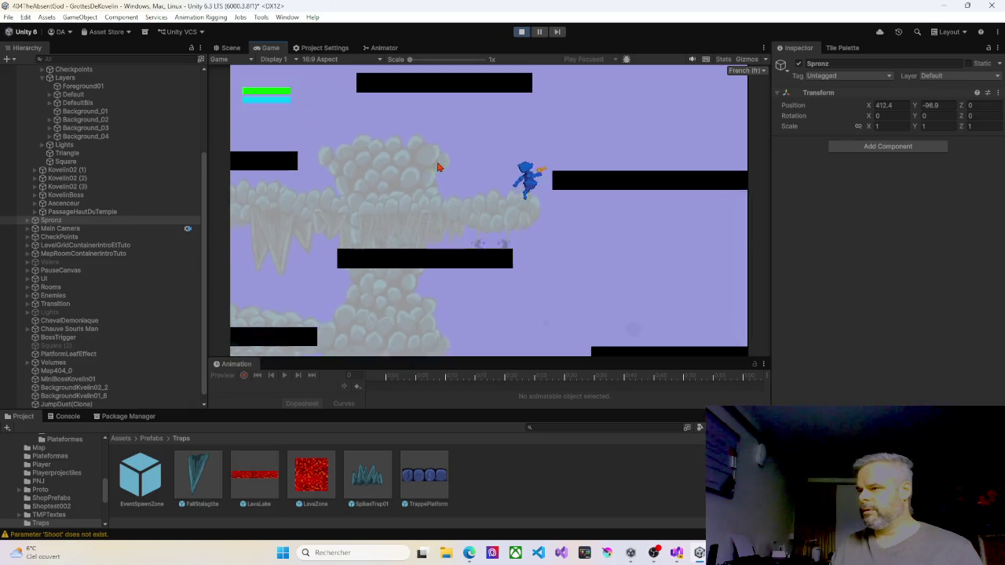
key(space)
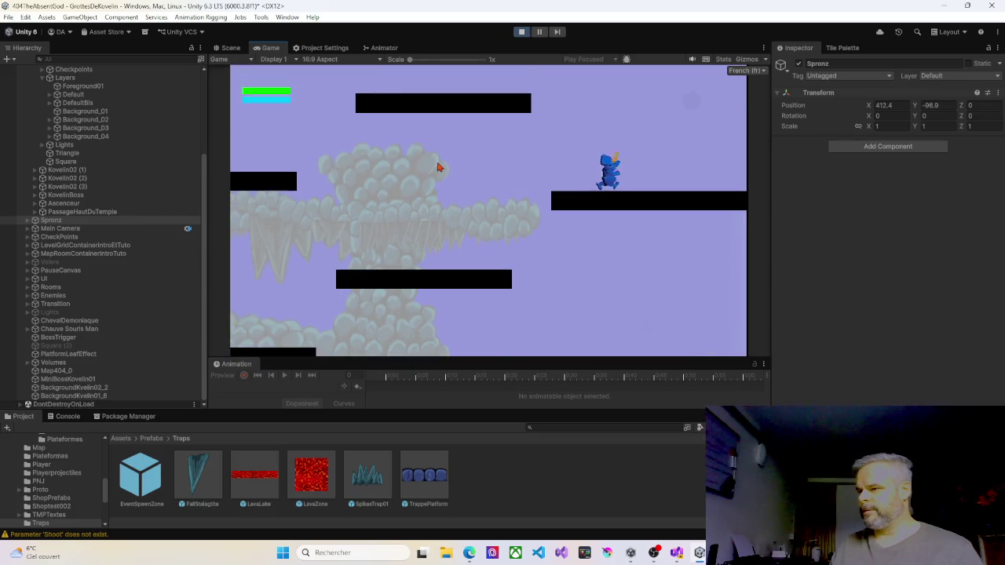
key(space)
key(Right)
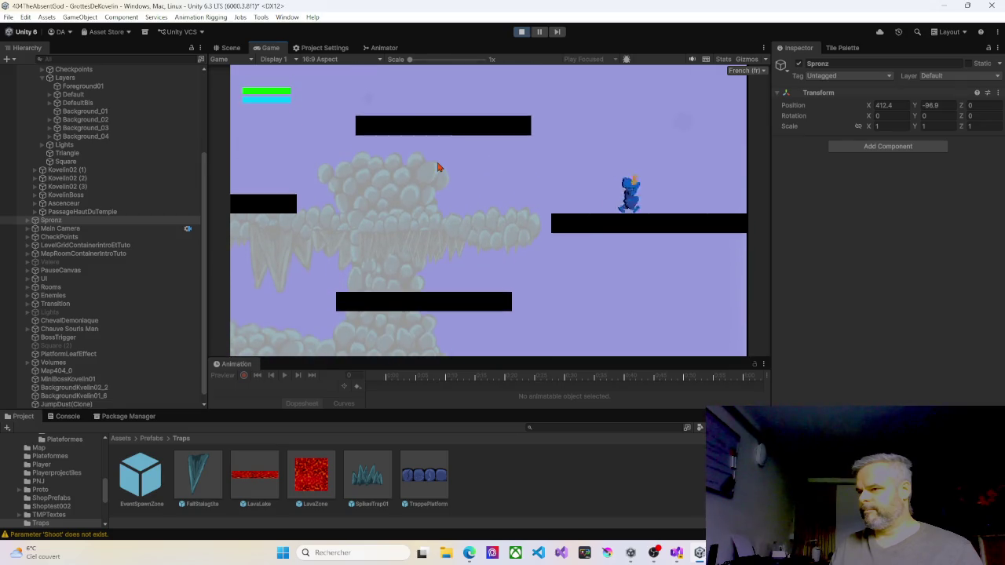
key(space)
key(space)
key(space)
key(Left)
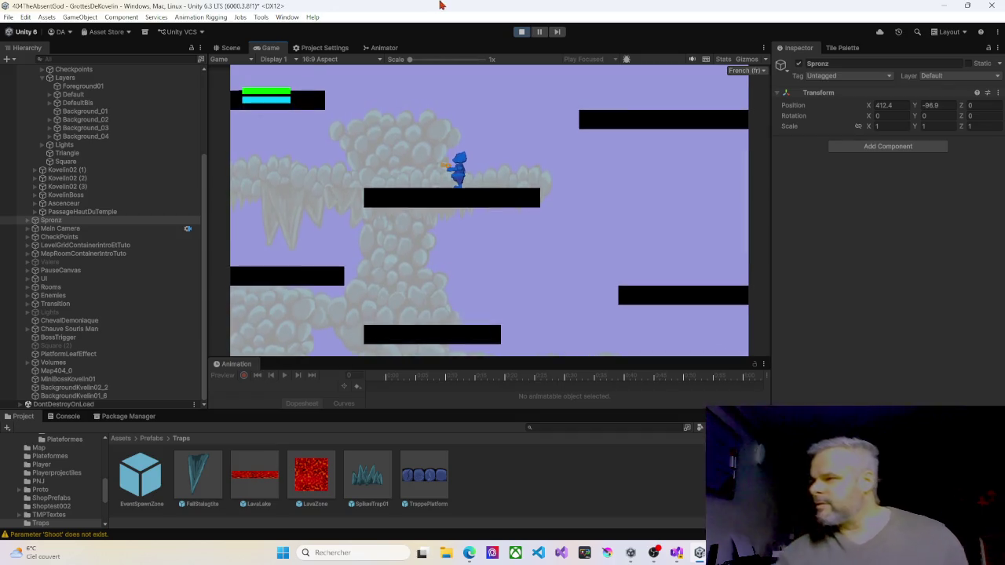
click(521, 31)
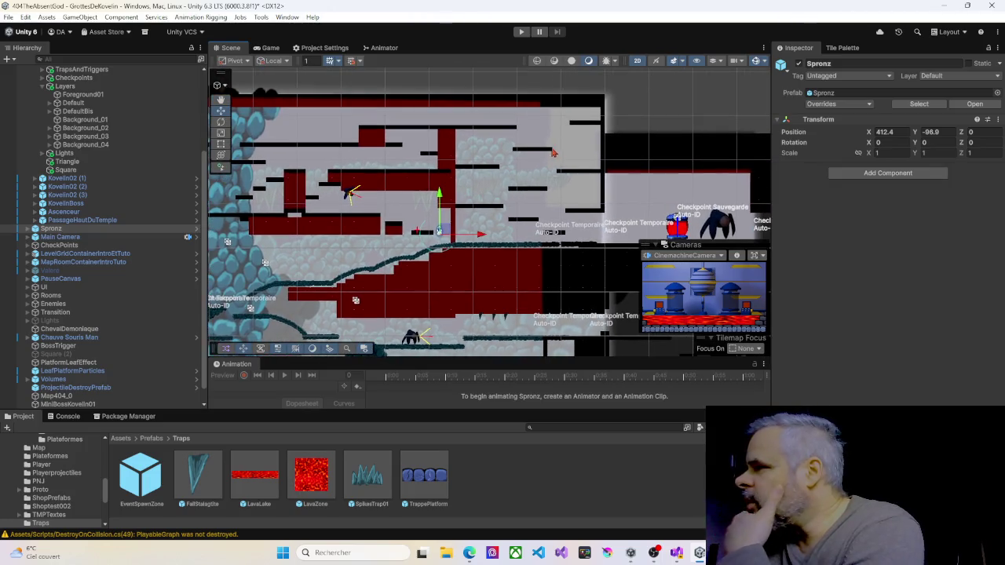
Step: Open the PaletteProto Tile Palette with the Eraser tool, reframe the scene, and enter Play mode
click(842, 48)
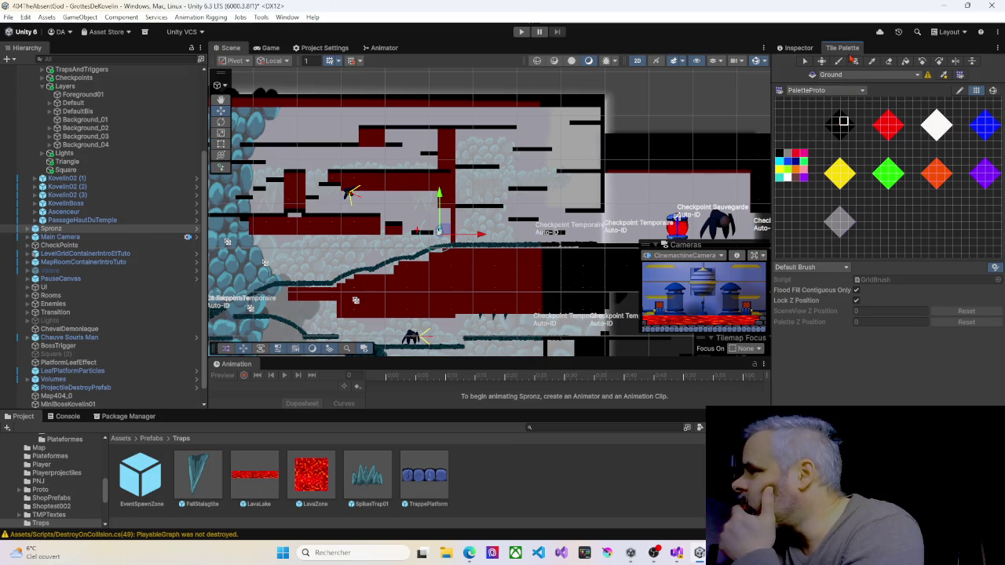
click(889, 62)
scroll(526, 146, up, 3)
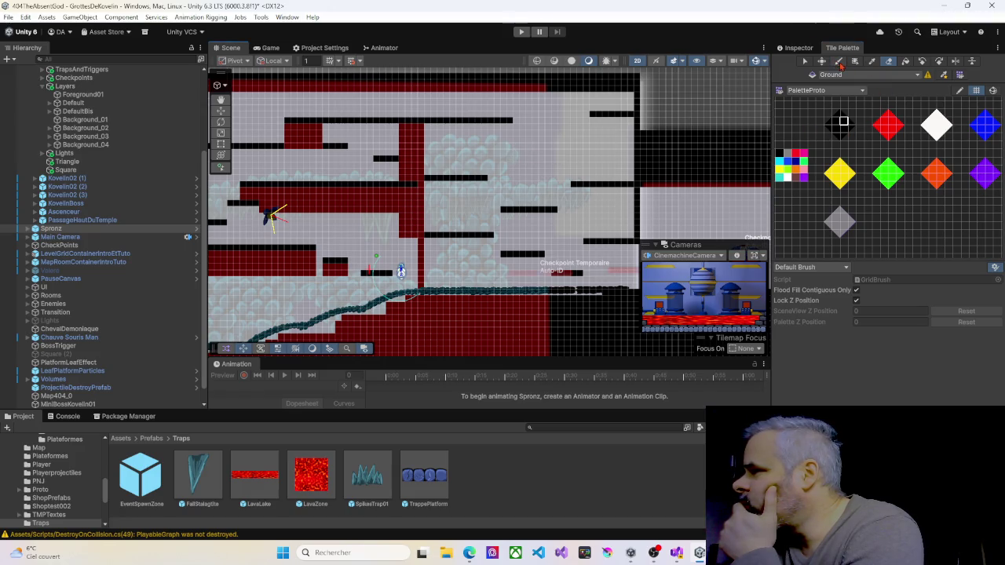
scroll(524, 174, up, 3)
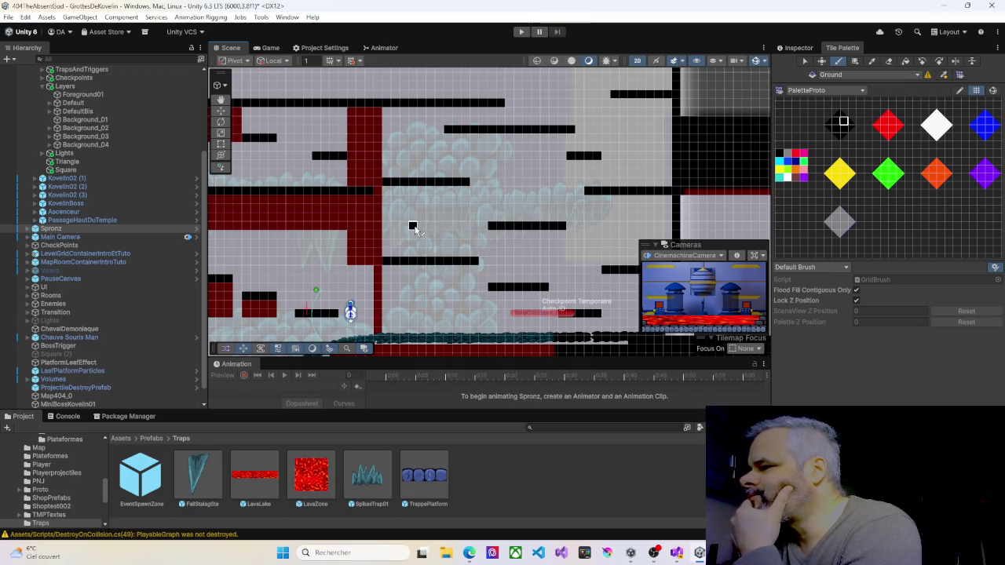
drag(545, 246, 506, 193)
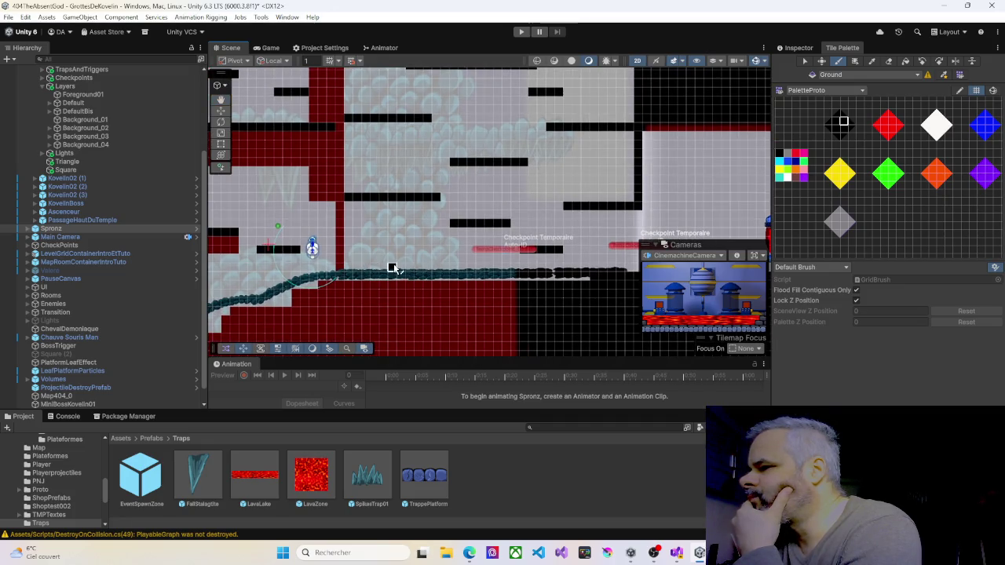
click(524, 32)
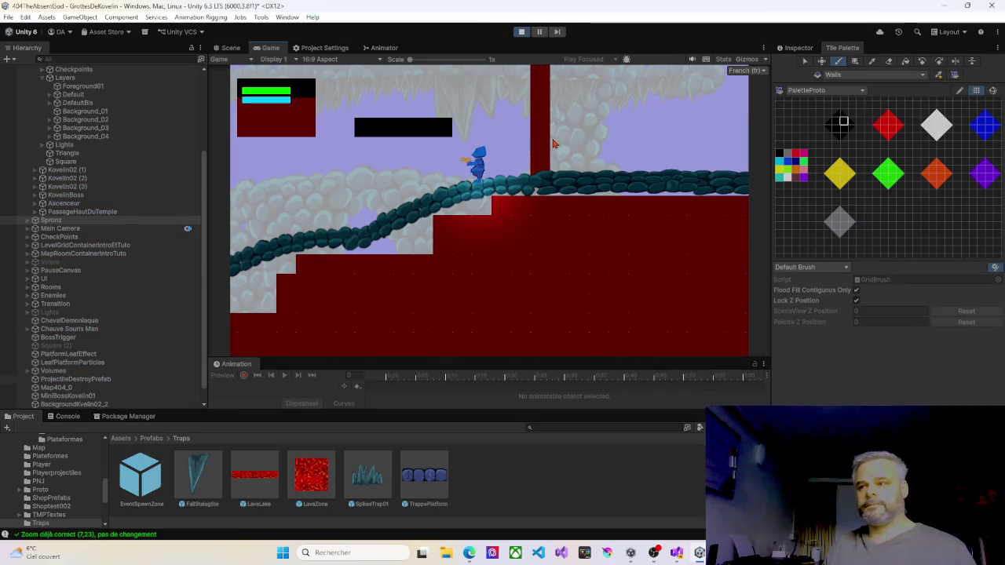
Step: Run the character left along the platforms, jumping up, then drop down beside the cave wall
key(Left)
key(space)
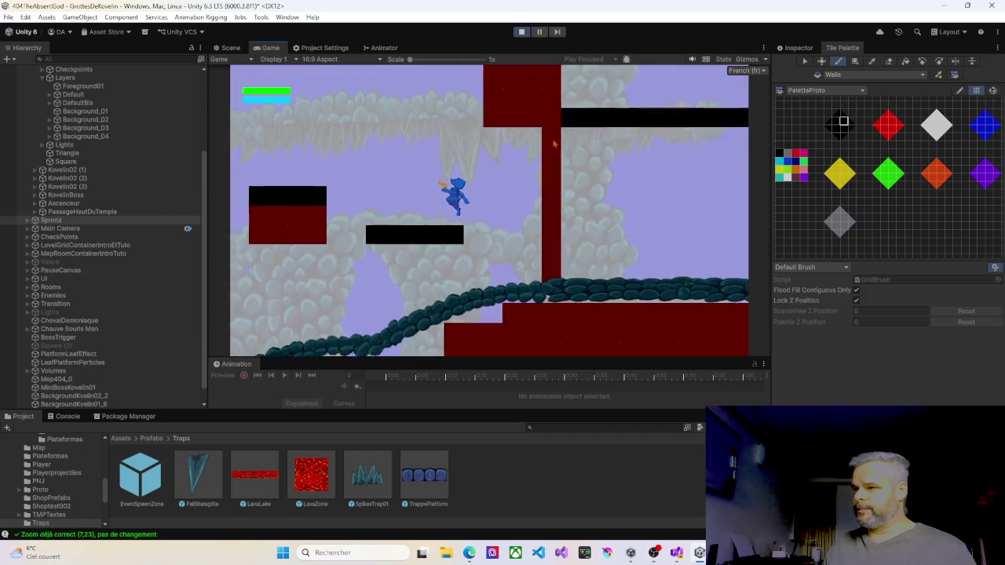
key(Left)
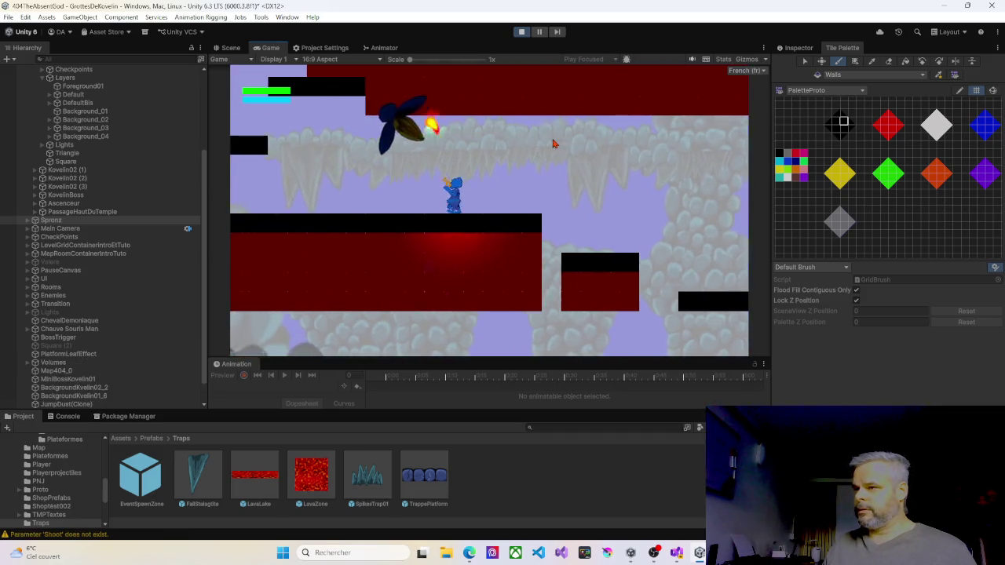
key(Left)
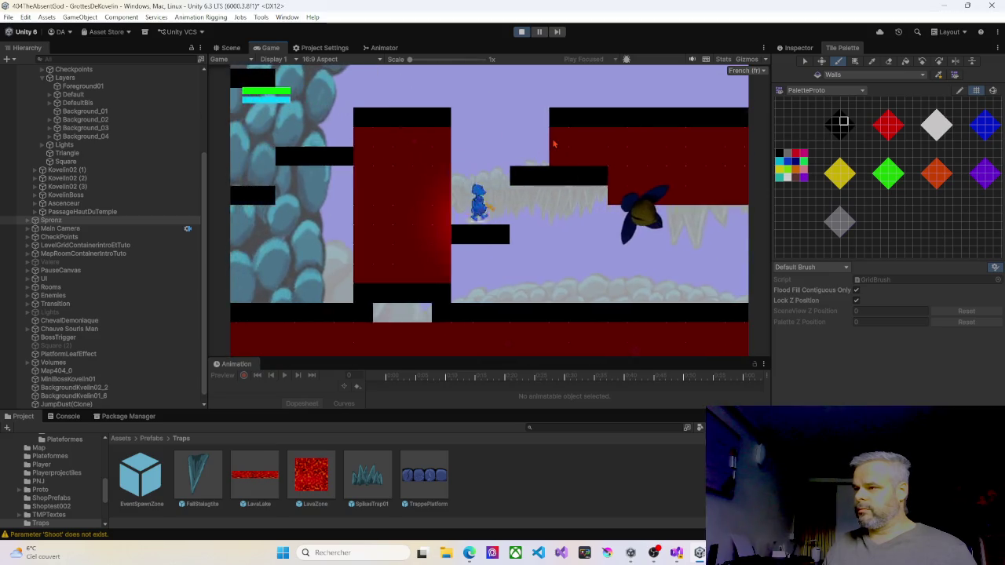
key(Right)
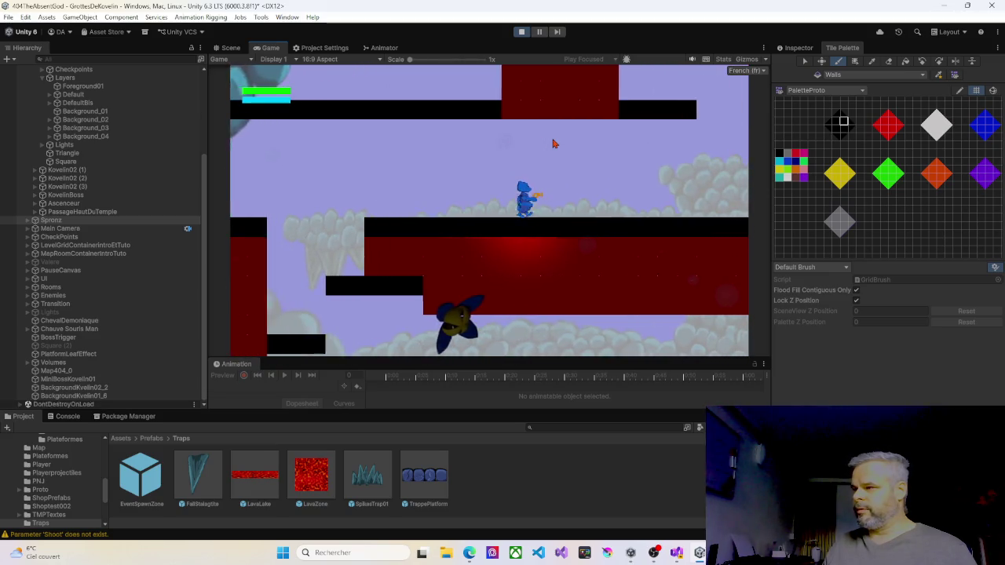
key(space)
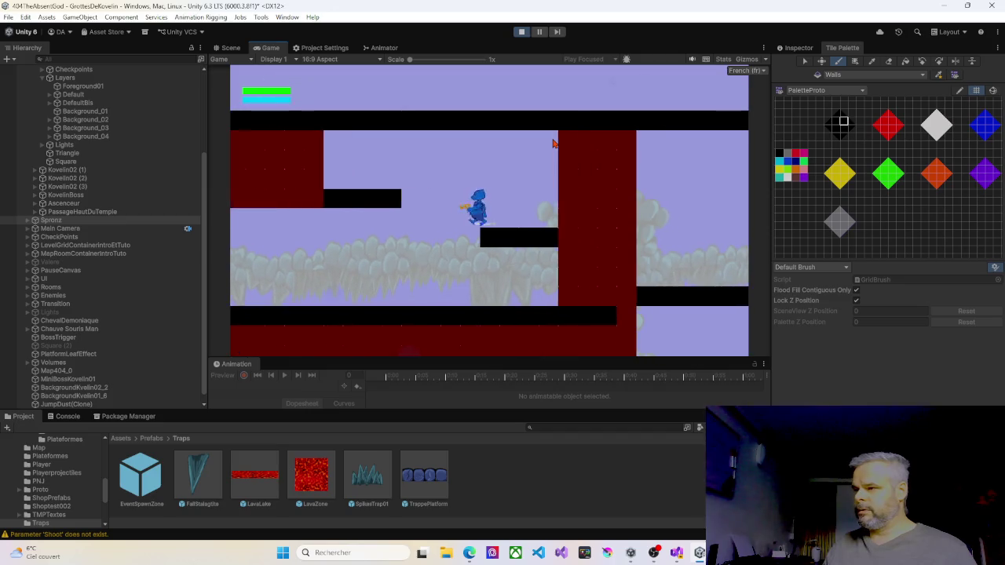
key(Left)
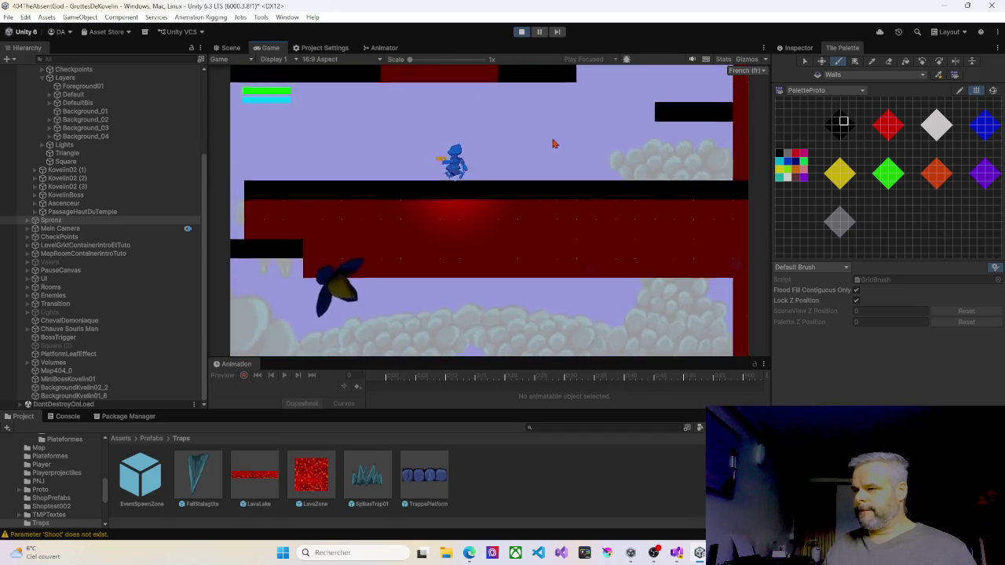
key(Left)
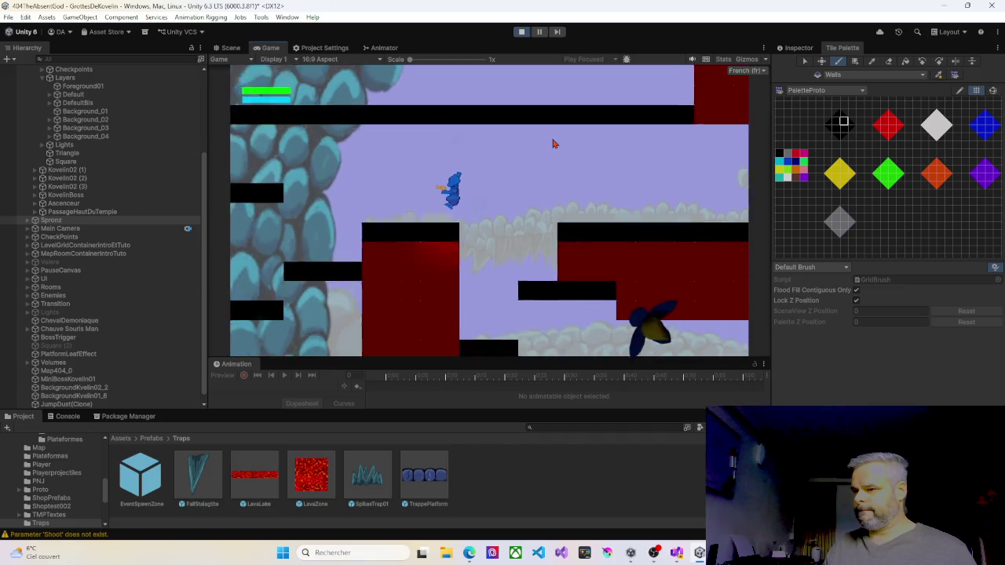
key(Left)
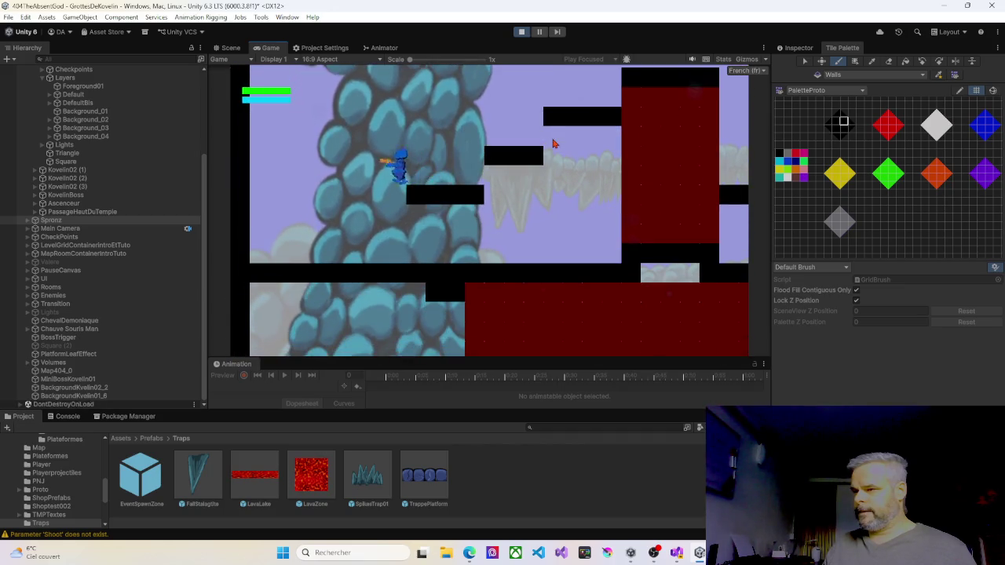
key(Right)
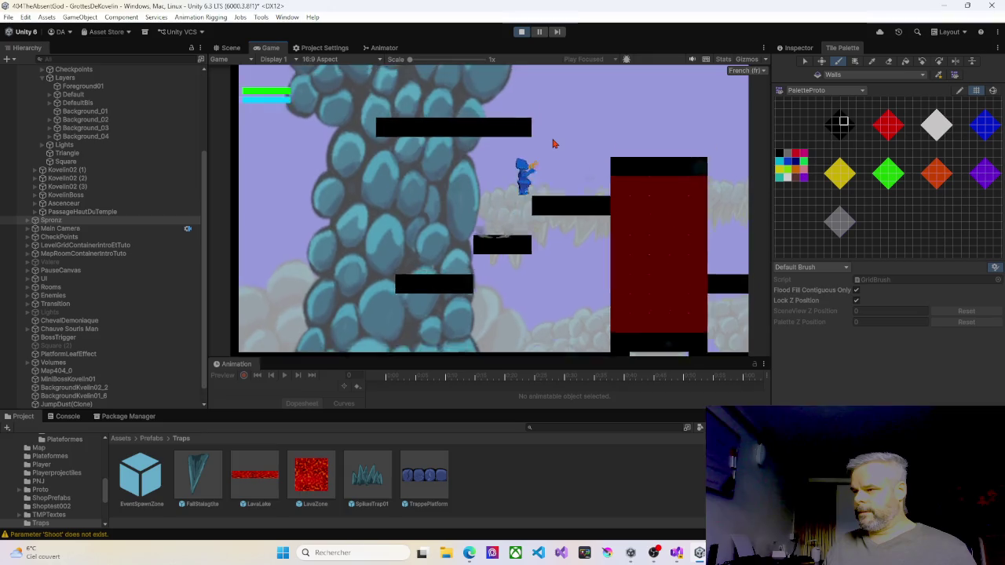
key(Left)
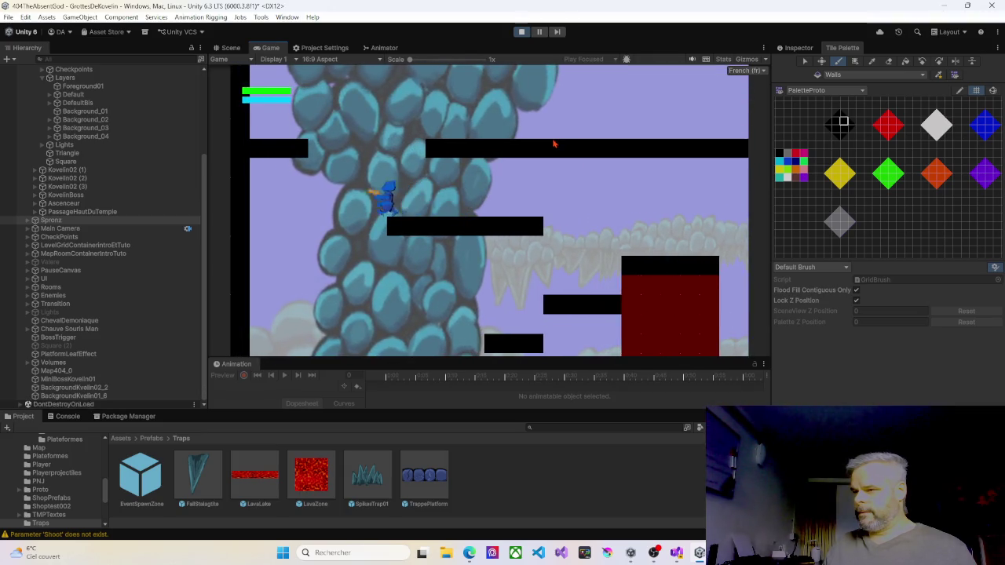
Step: Run right into a new area, jump up onto the long upper ledge, and stop Play mode
key(Right)
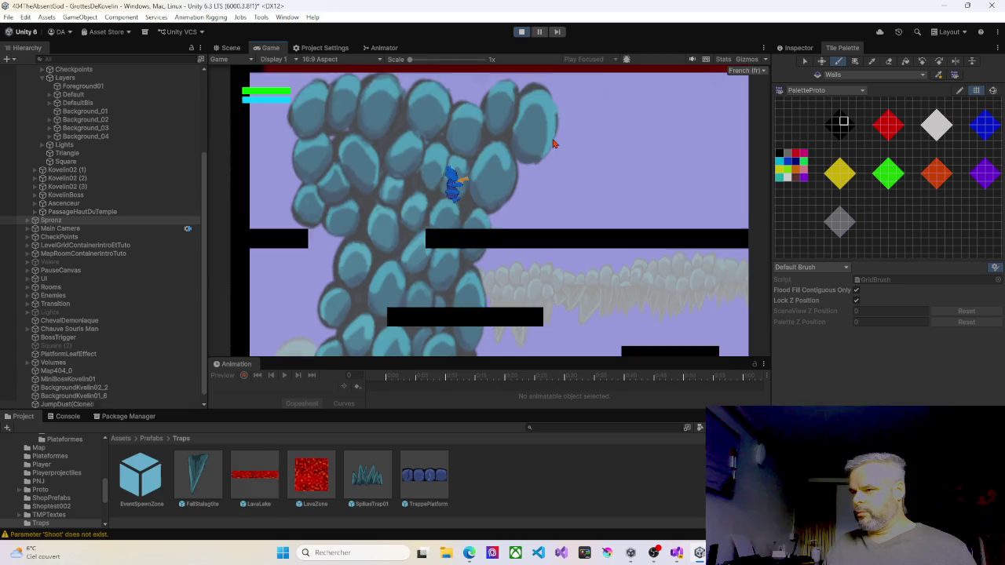
key(Right)
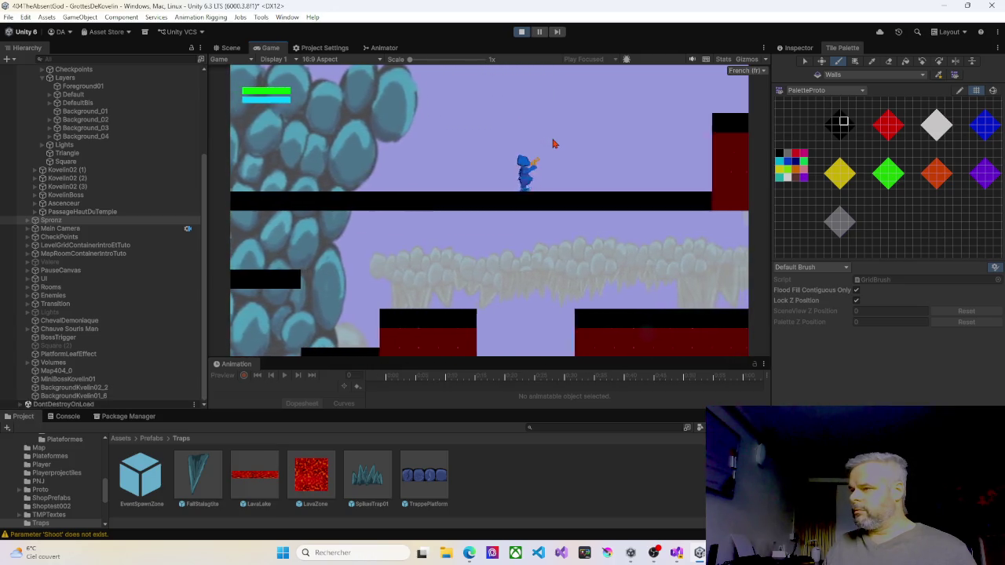
key(space)
key(Right)
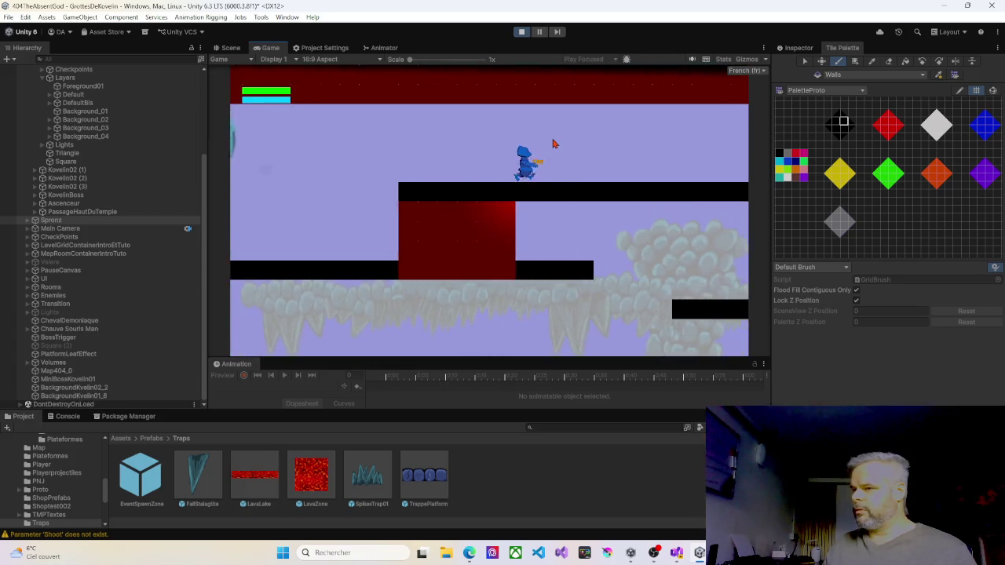
key(Right)
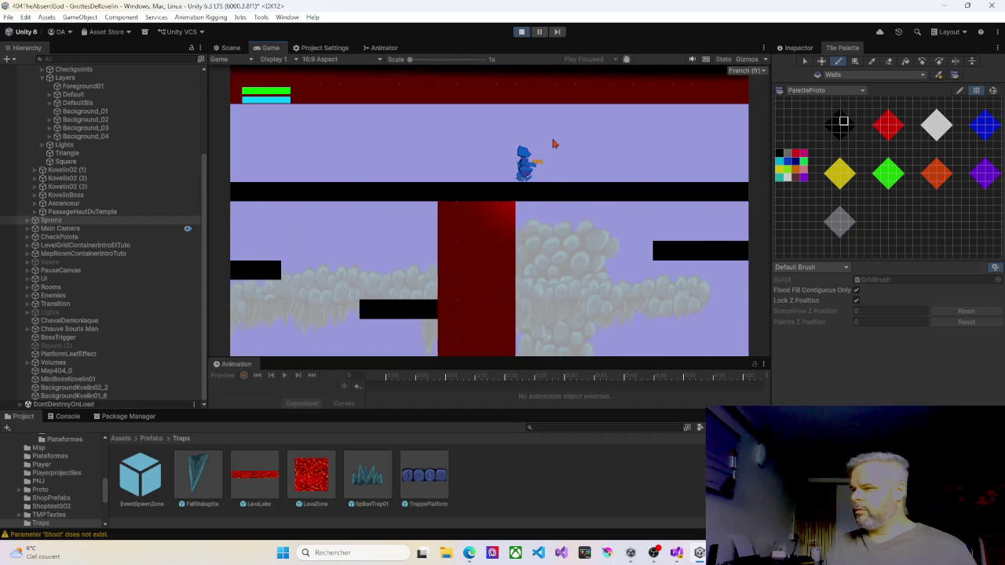
key(Right)
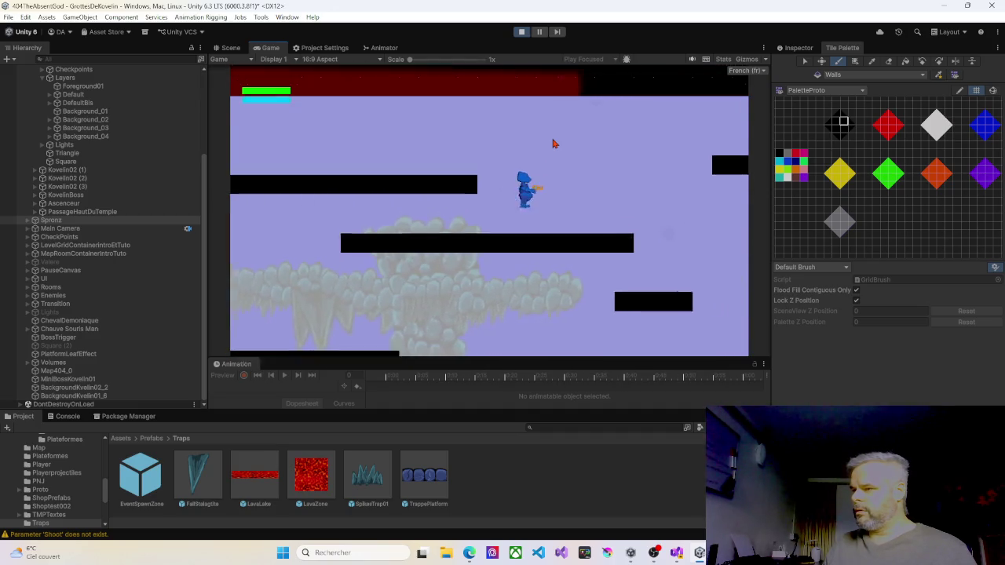
key(Left)
key(Right)
key(space)
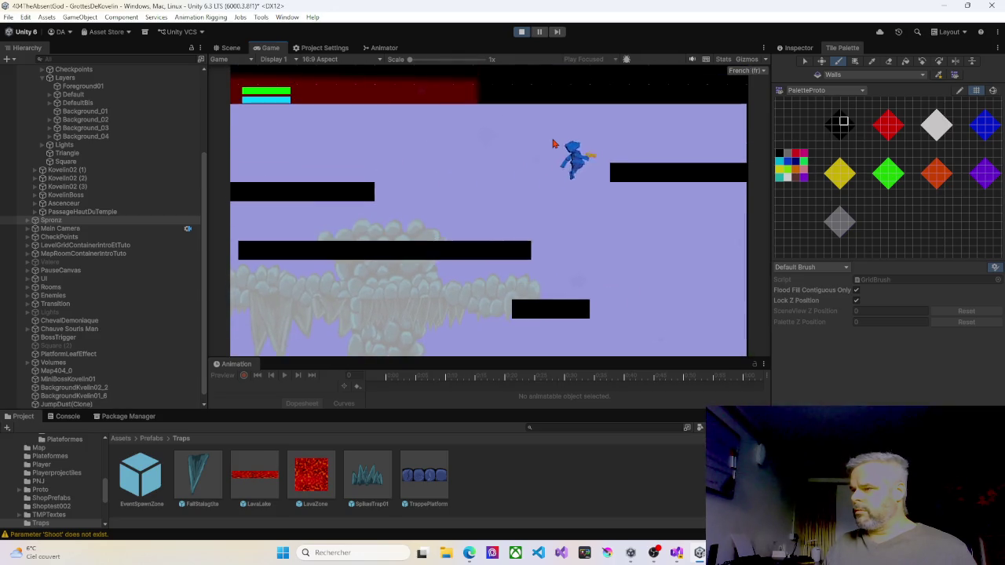
key(Left)
key(space)
key(Left)
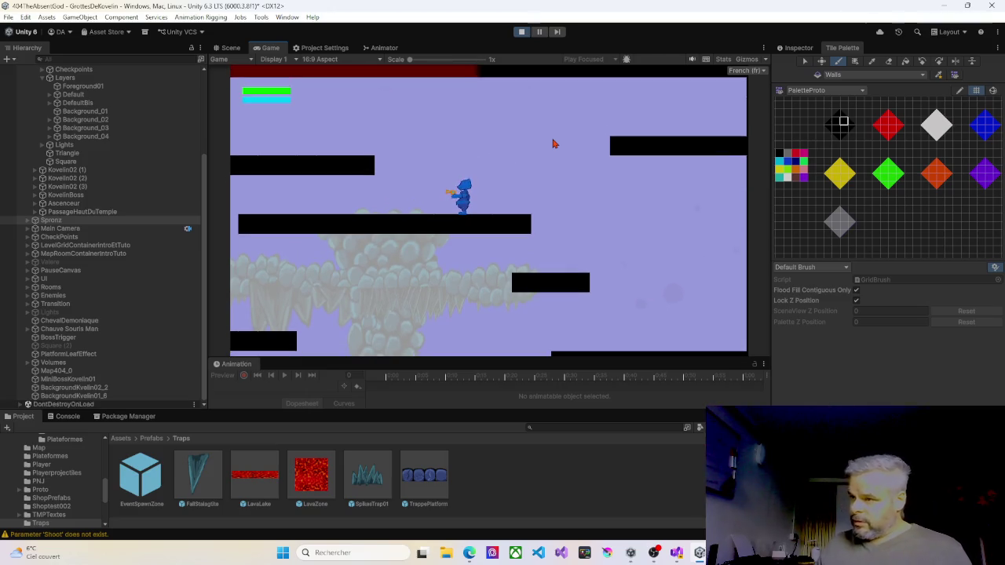
click(522, 32)
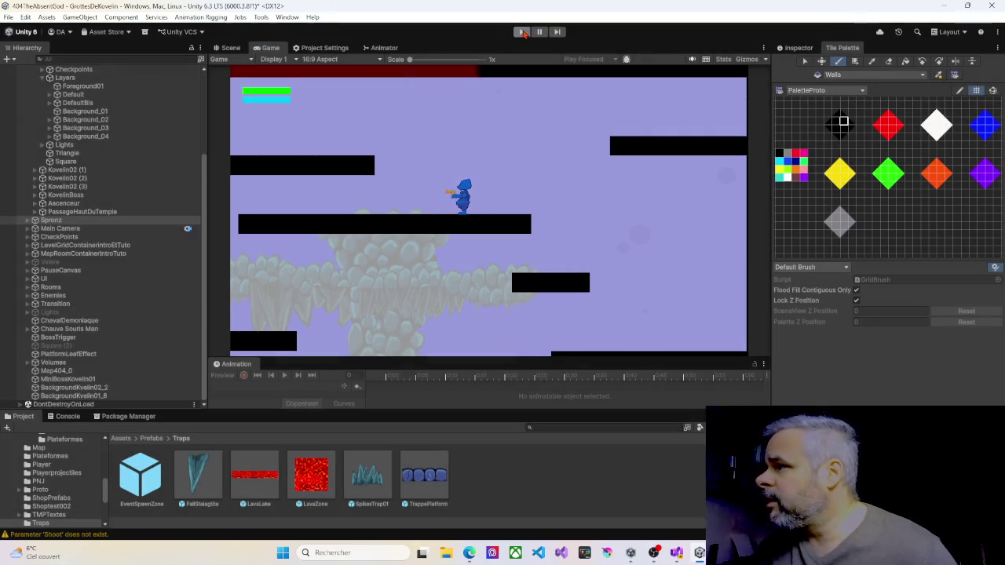
Step: Erase the right end of the central Ground platform with the Eraser, then start Play
key(w)
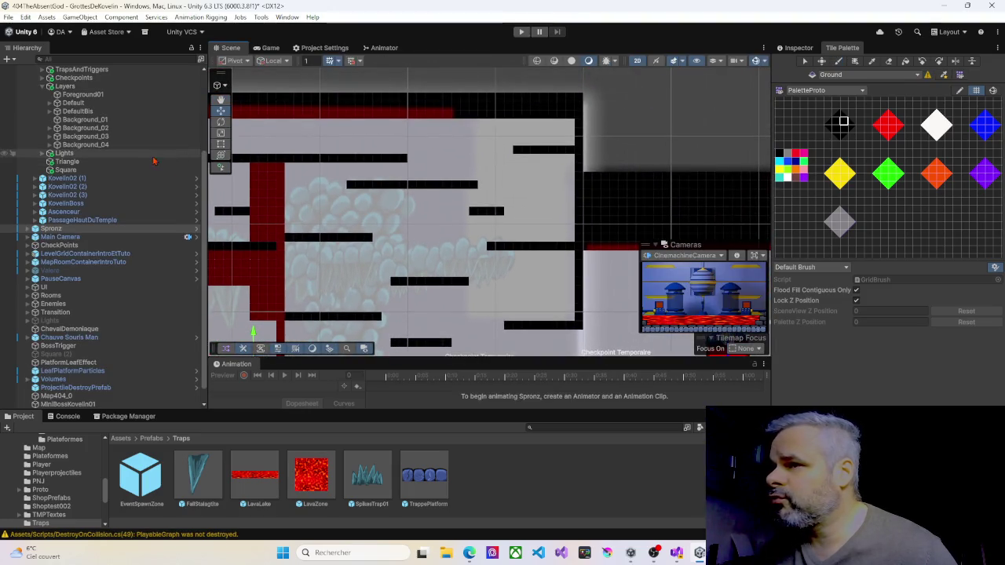
scroll(110, 148, up, 3)
scroll(122, 151, up, 3)
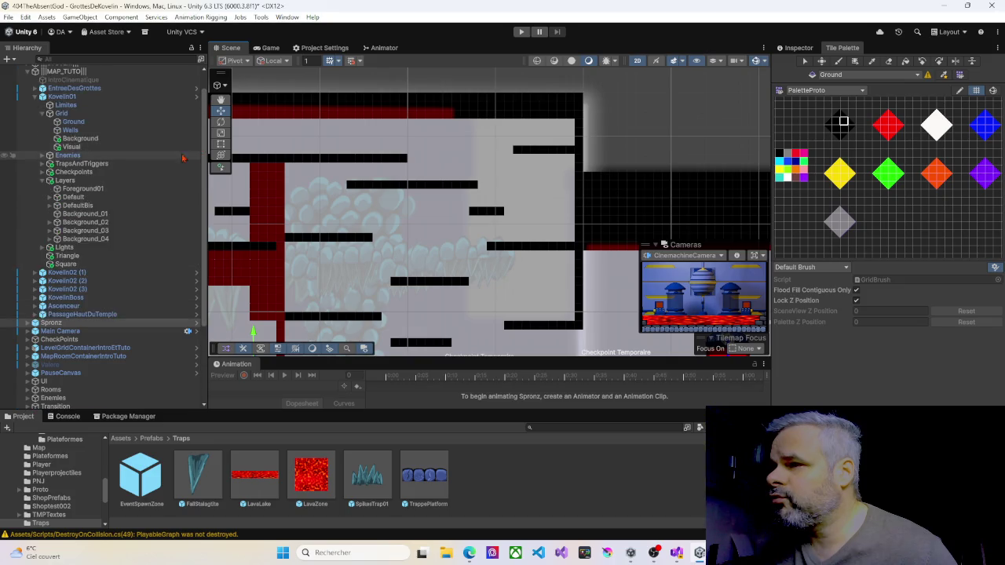
scroll(166, 160, up, 1)
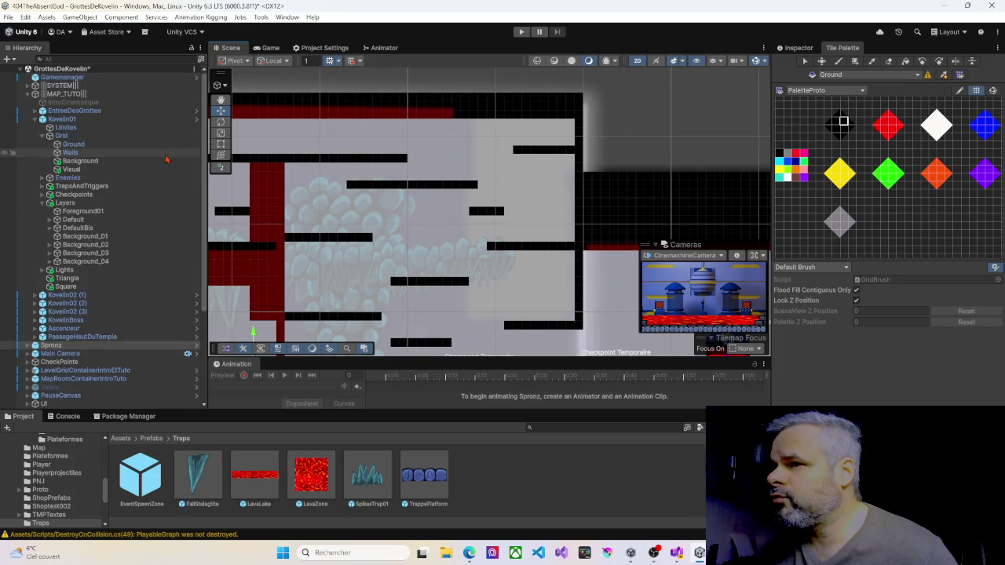
click(888, 62)
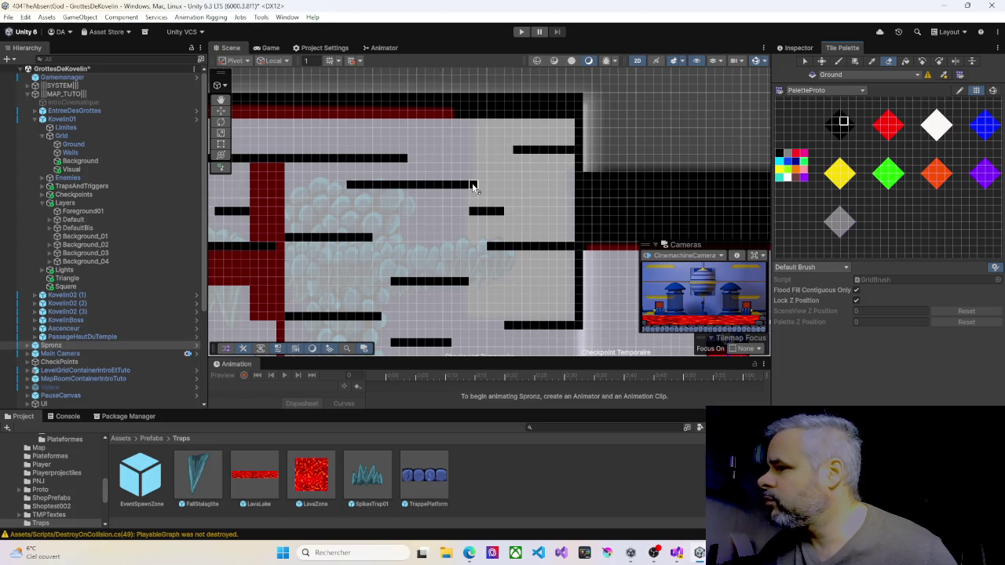
drag(467, 186, 458, 183)
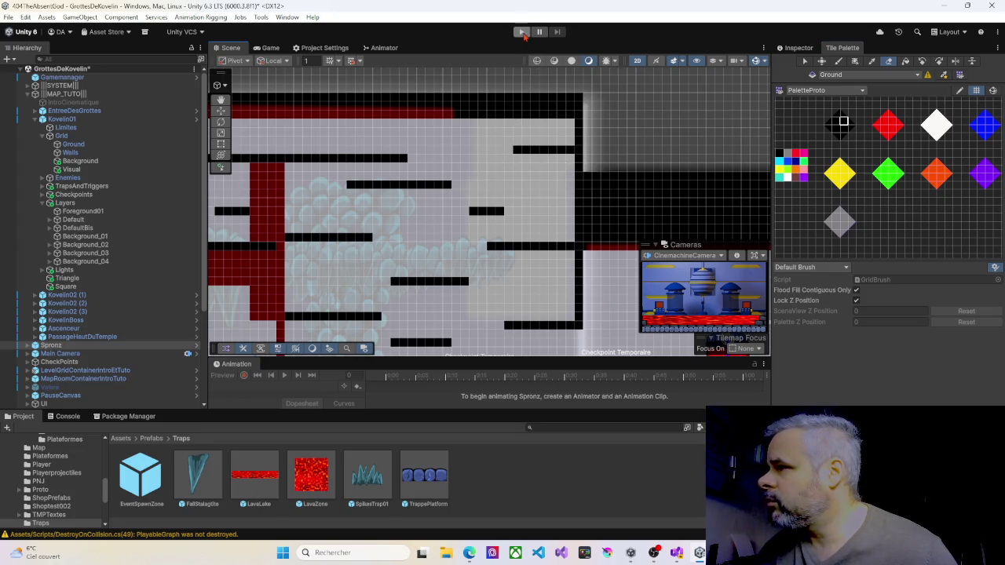
click(521, 32)
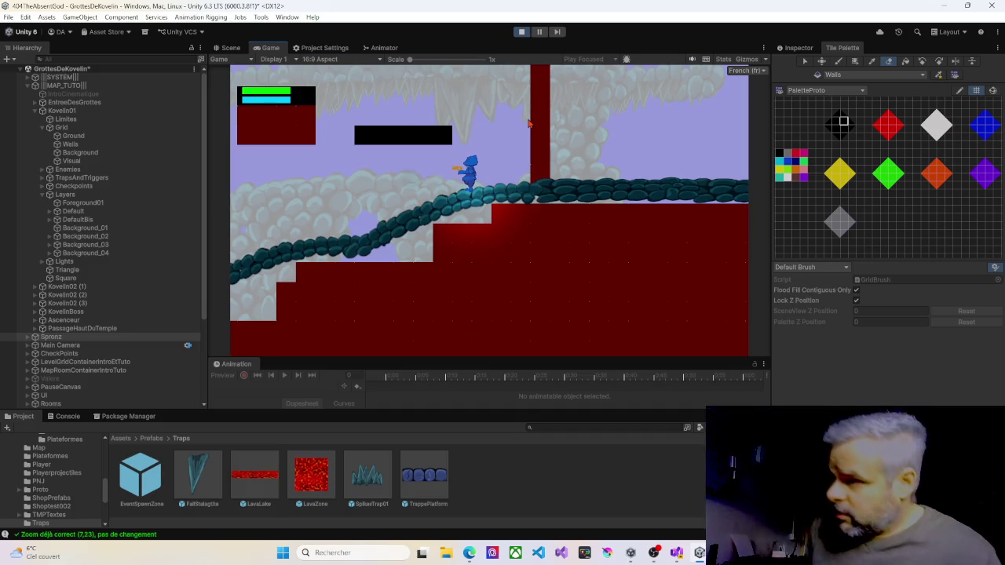
Step: Climb the character up the platforms and the stone pillar toward the red block
key(Right)
key(space)
key(Left)
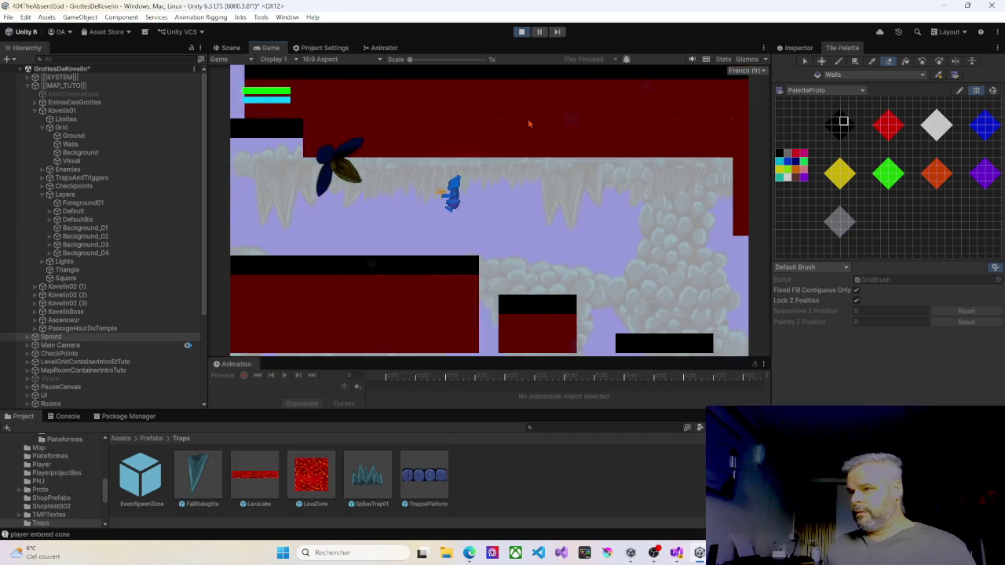
key(Right)
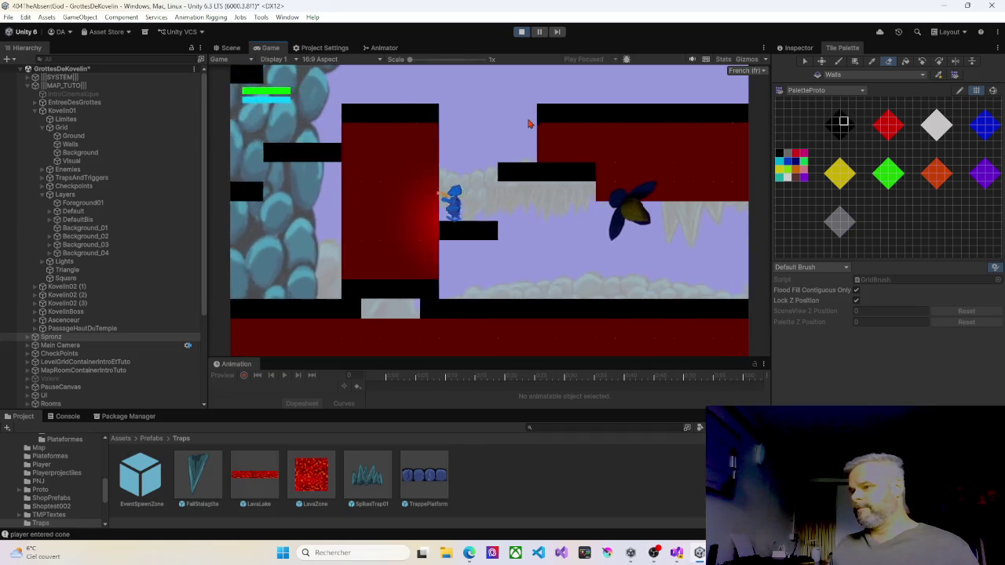
key(Left)
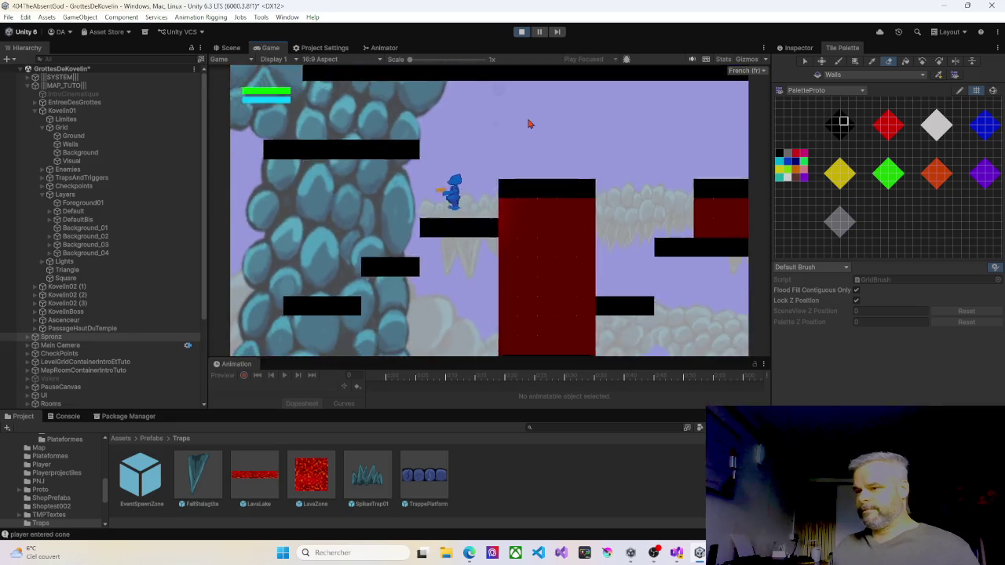
key(Right)
key(space)
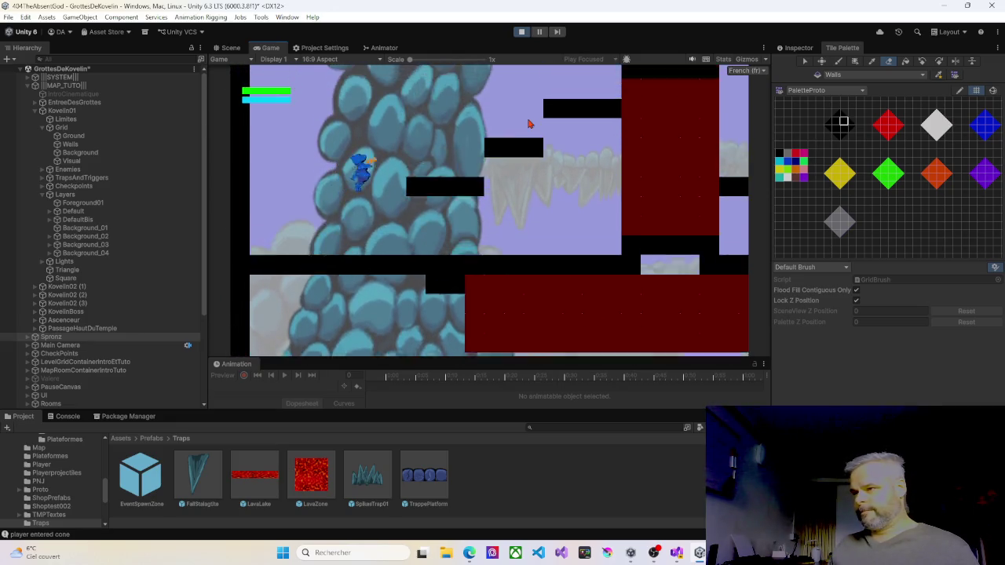
key(space)
key(Left)
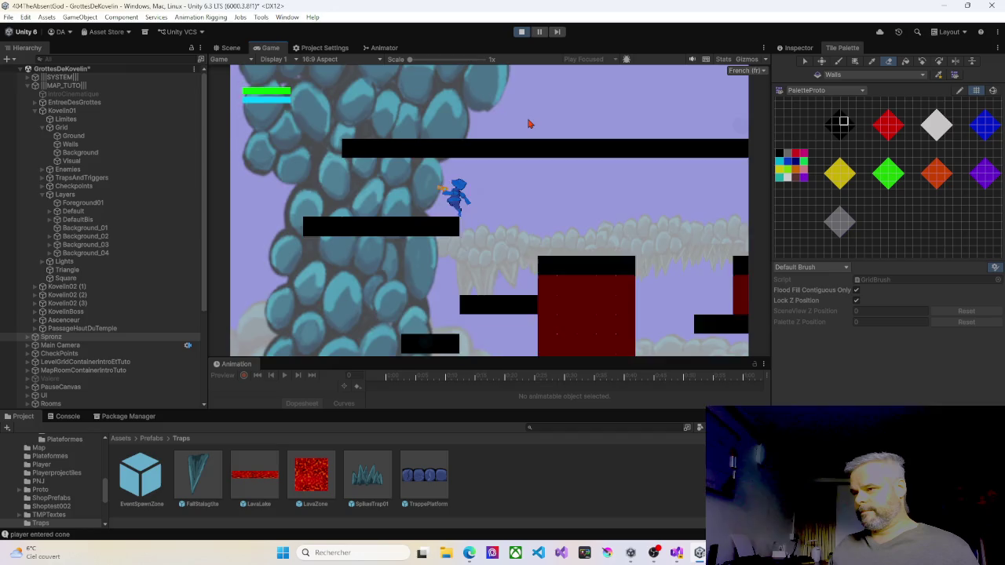
key(Right)
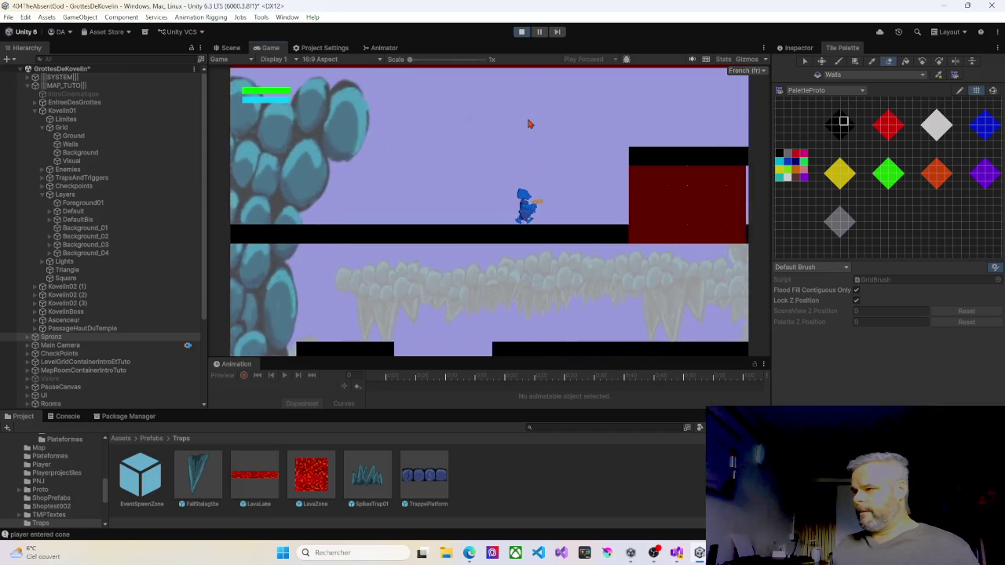
key(space)
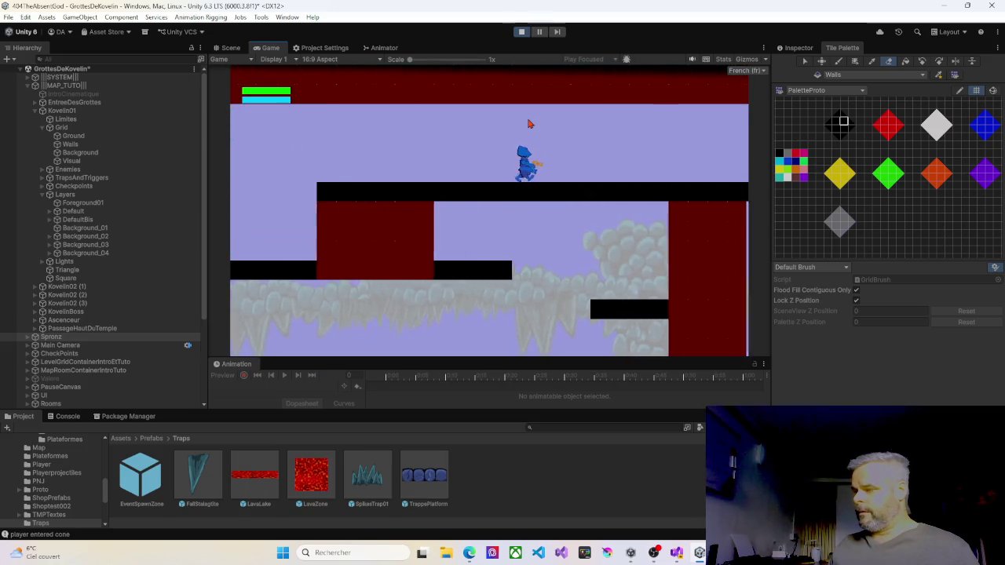
Step: Jump across the new platforms to the right, climbing higher and dropping back down
key(Right)
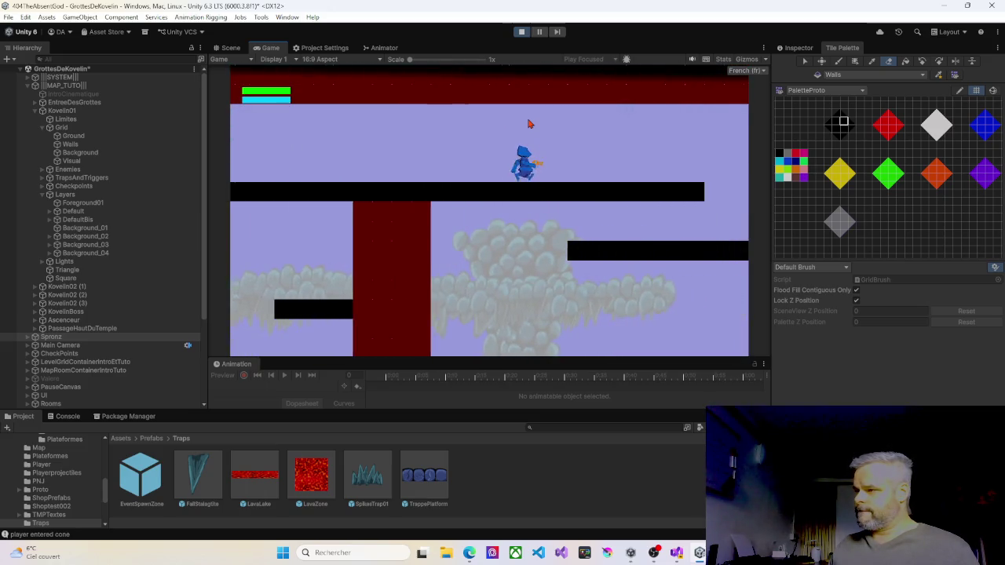
key(space)
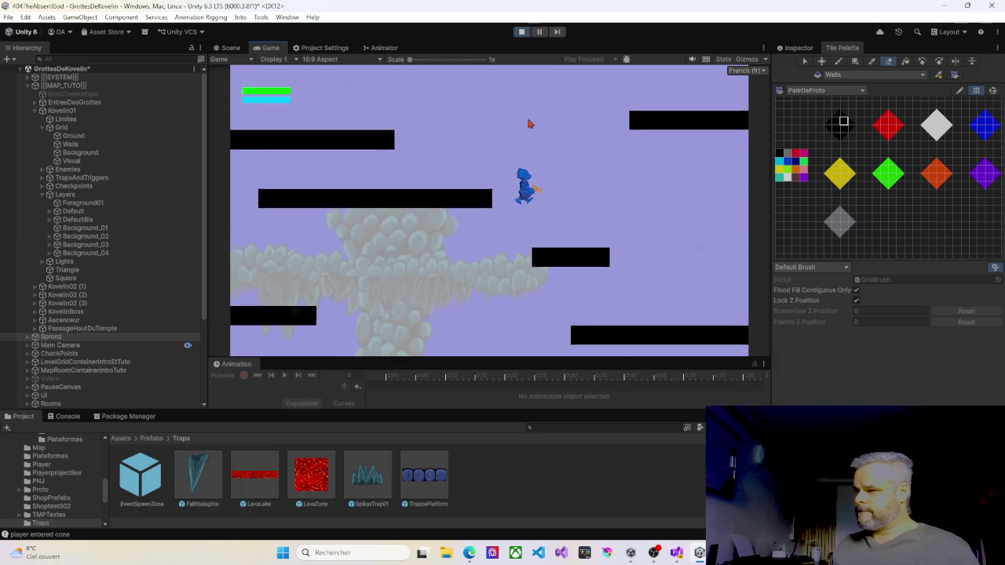
key(Left)
key(Left)
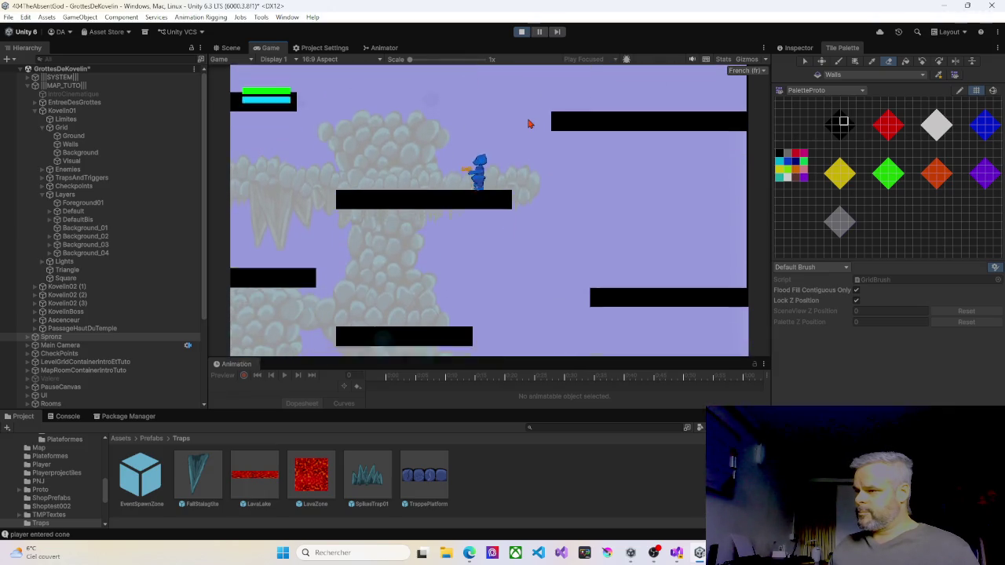
key(Right)
key(space)
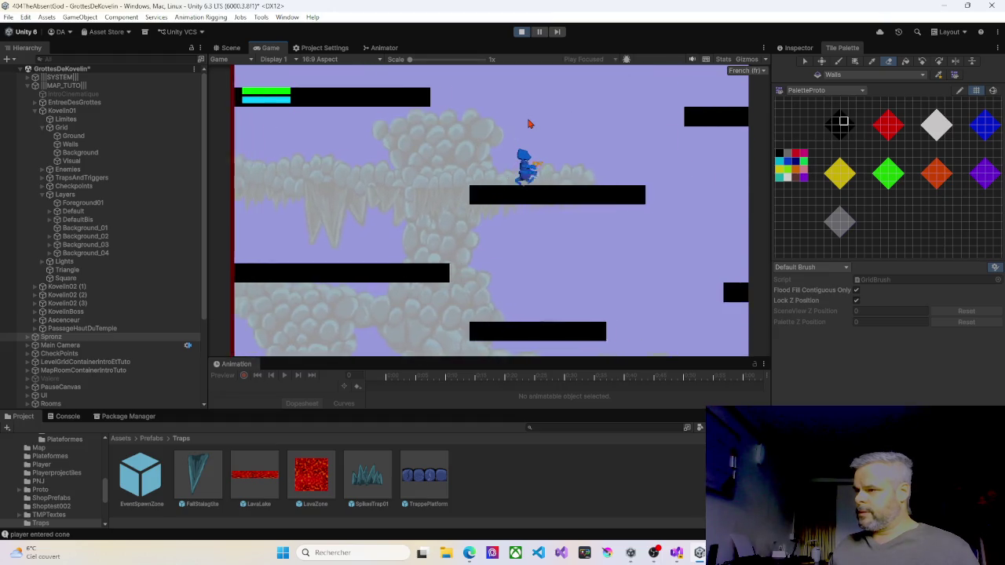
key(space)
key(Left)
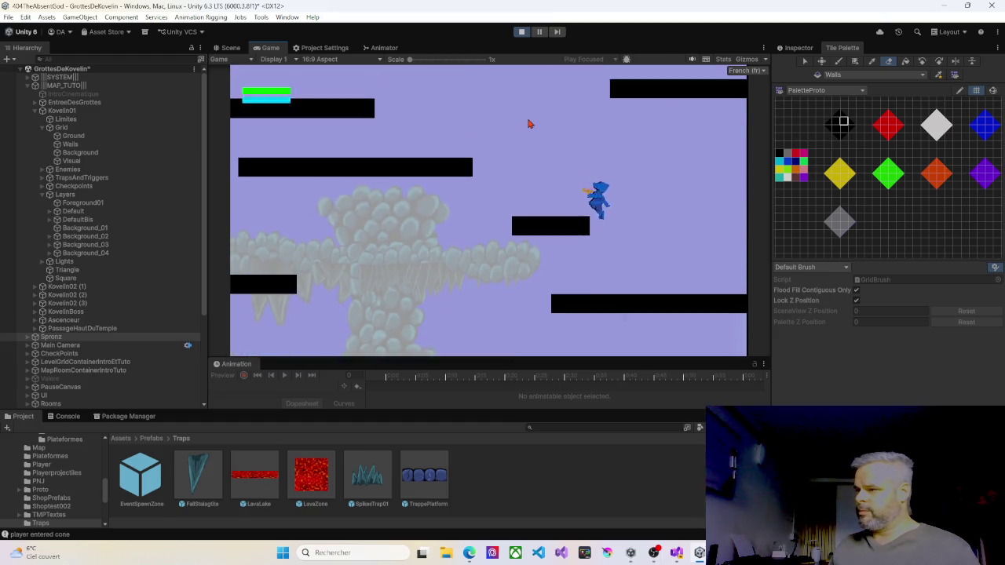
key(Right)
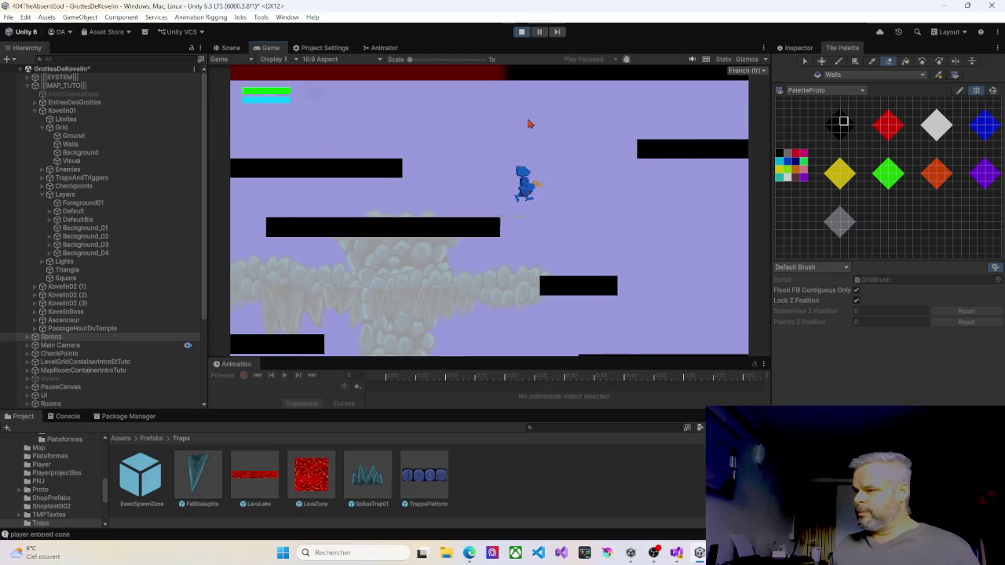
key(space)
key(Left)
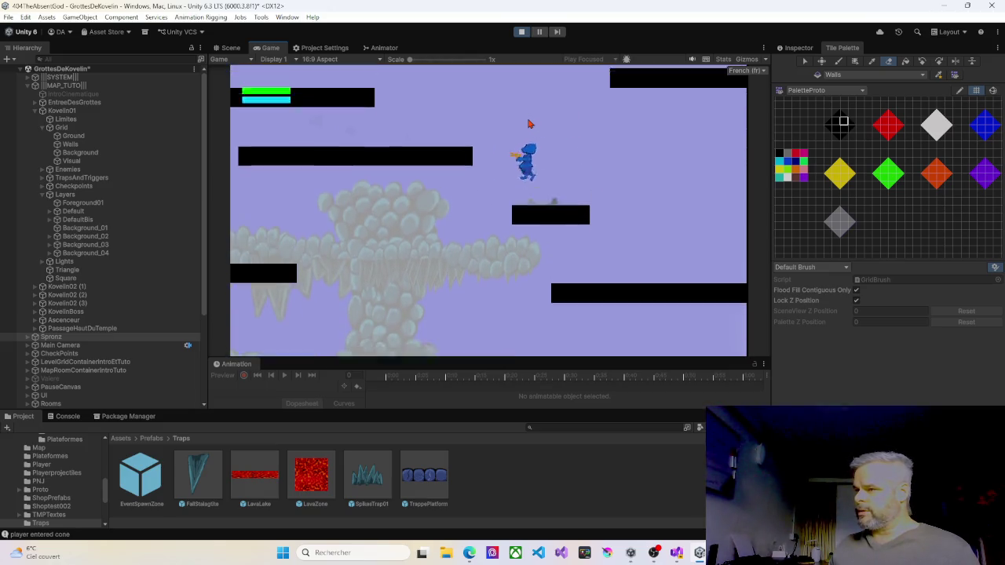
Step: Run right into the next room, then back left into the cave room
key(Right)
key(space)
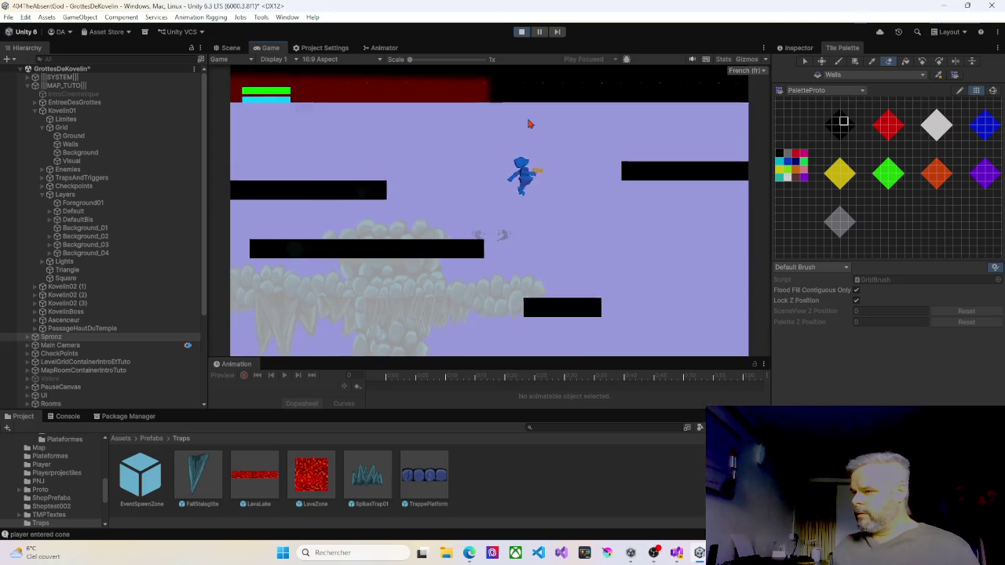
key(Left)
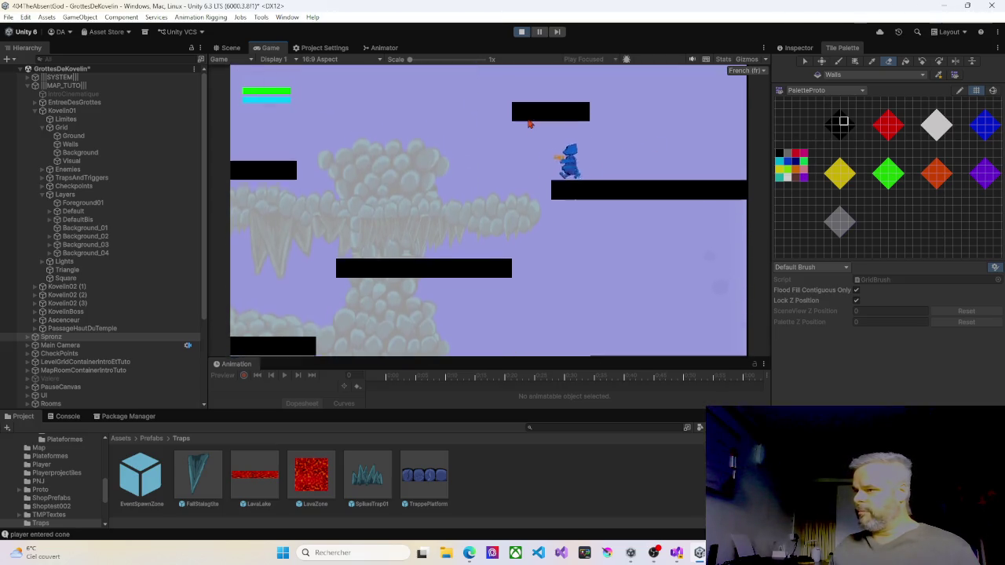
key(Left)
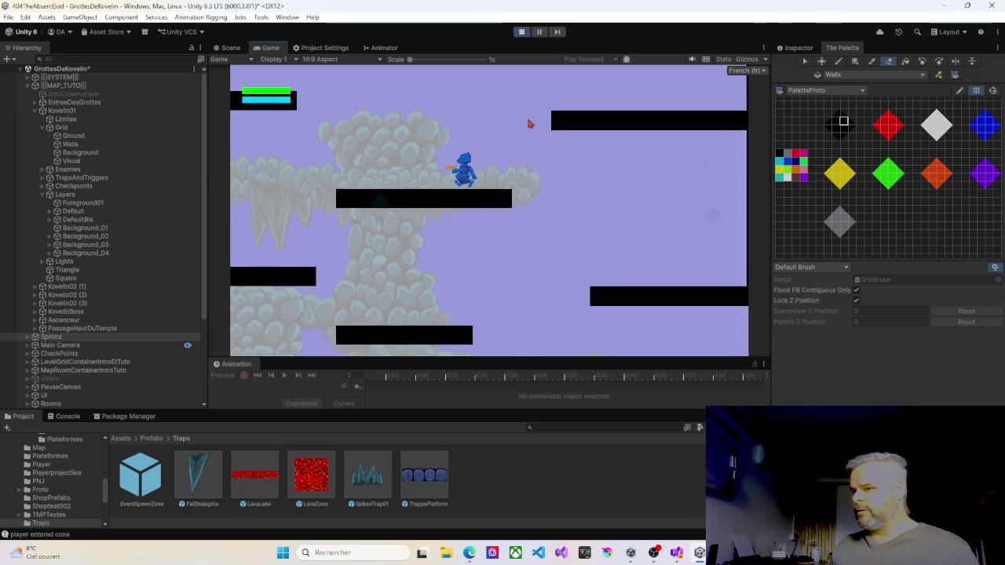
key(Right)
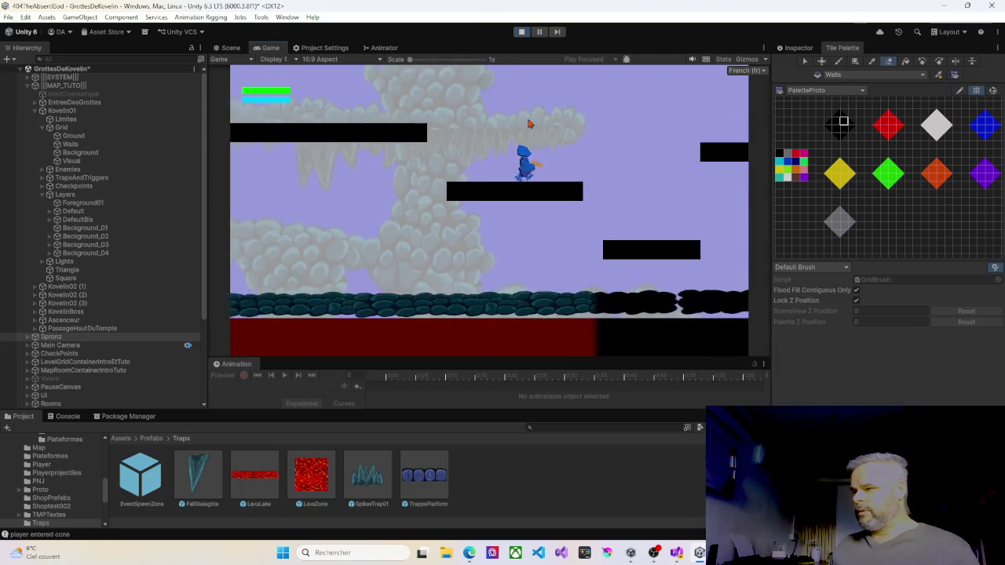
key(Right)
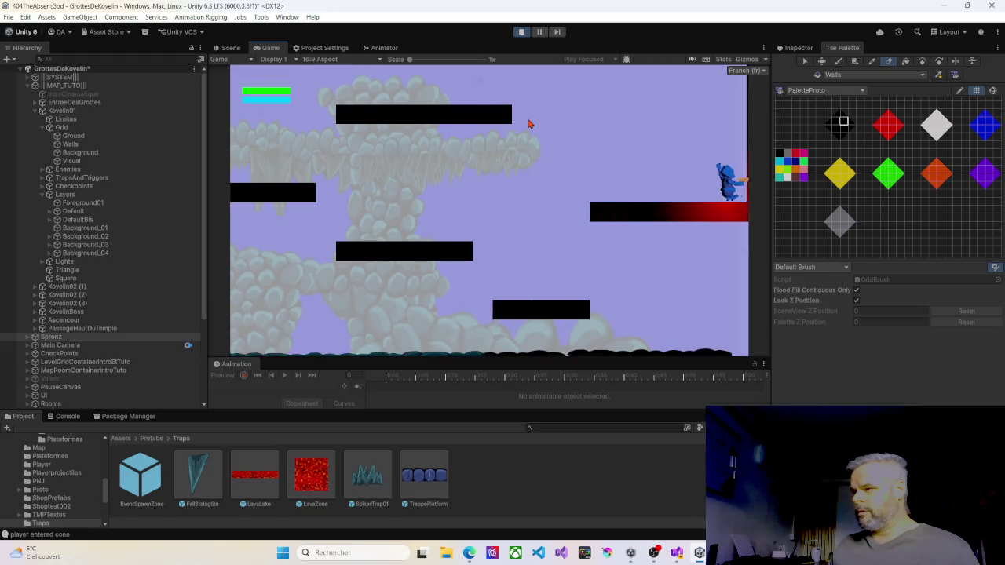
key(Left)
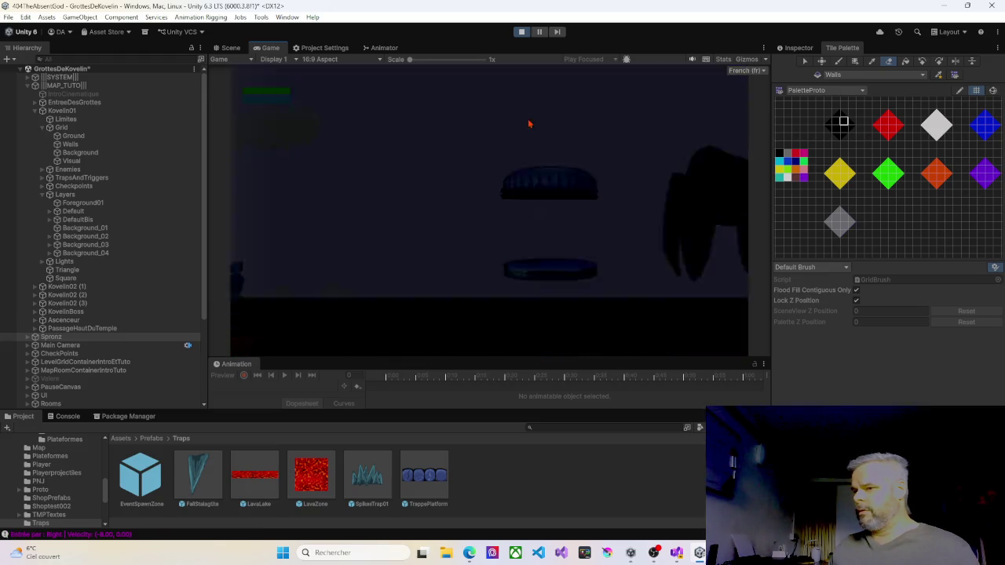
Step: Stop Play, select the Kovelin02 (1) room, and make Walls the painting target
click(520, 32)
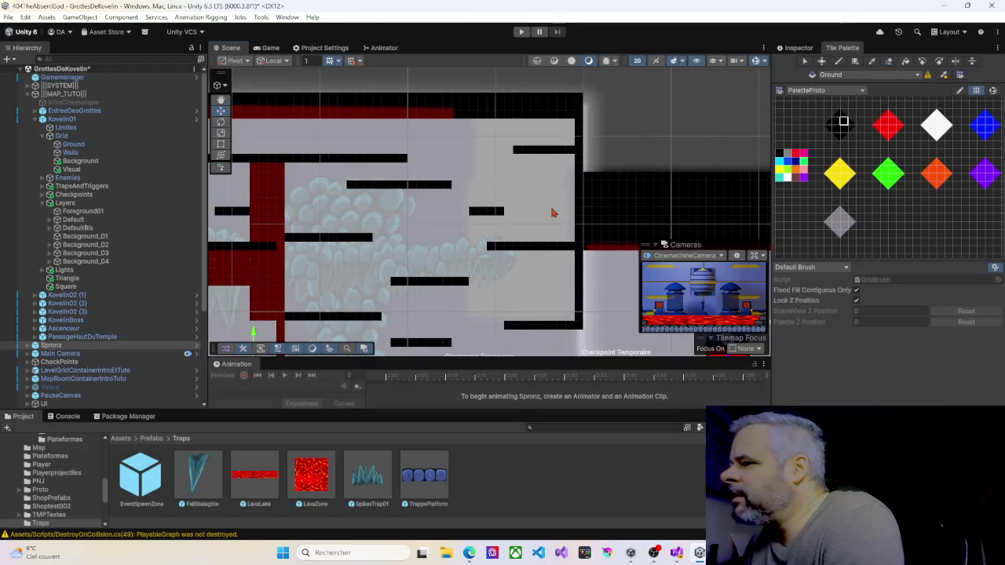
drag(552, 213, 476, 164)
click(506, 188)
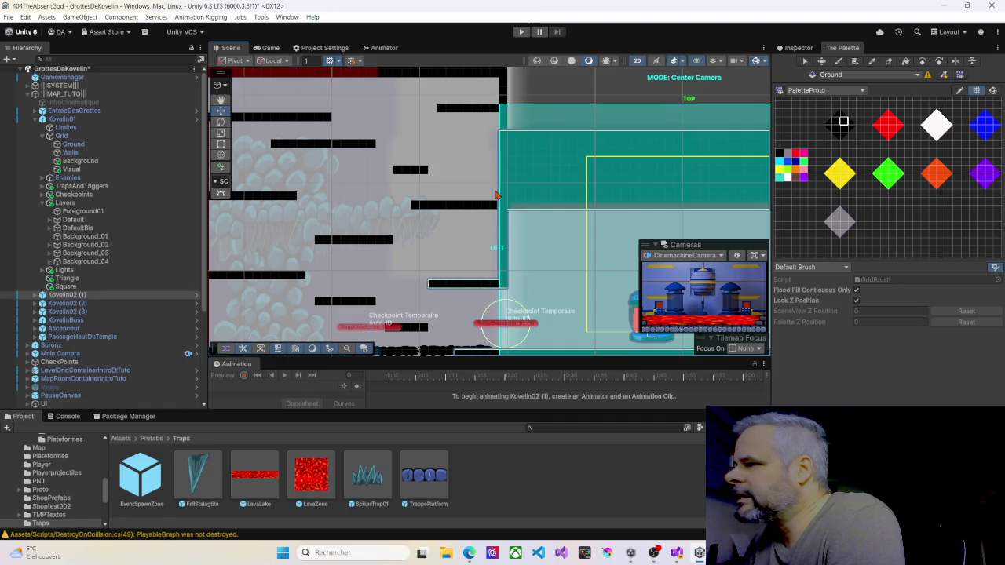
mouse_move(488, 213)
mouse_down()
mouse_move(468, 145)
mouse_move(456, 138)
mouse_move(470, 154)
mouse_up()
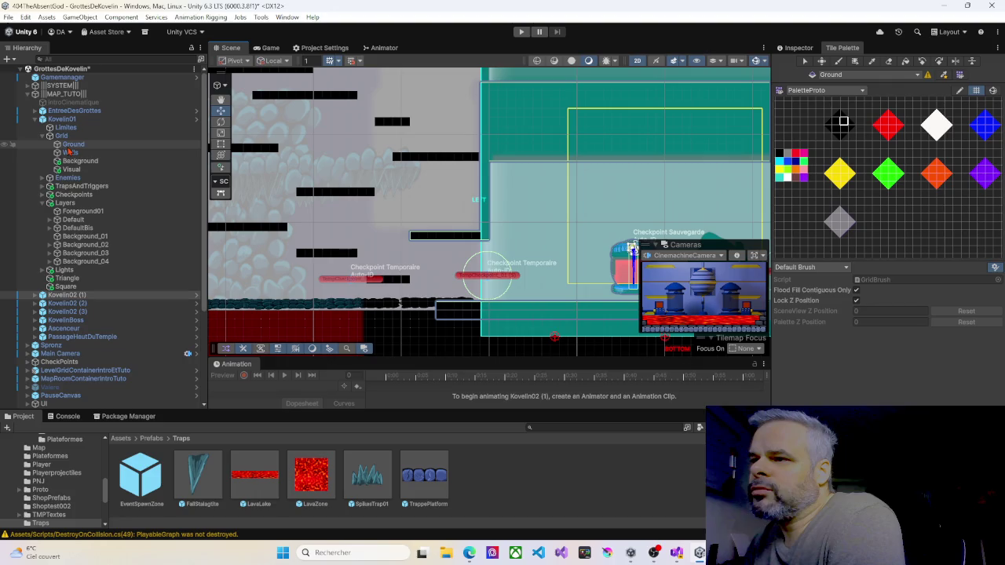
click(125, 153)
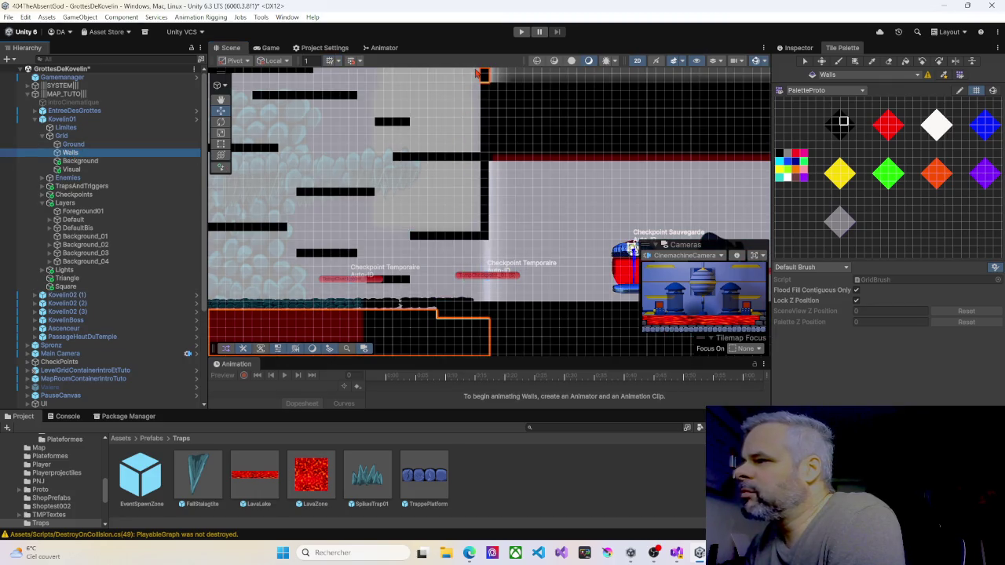
Step: Box-fill a tall vertical strip of wall tiles downward, then start Play
scroll(549, 236, up, 3)
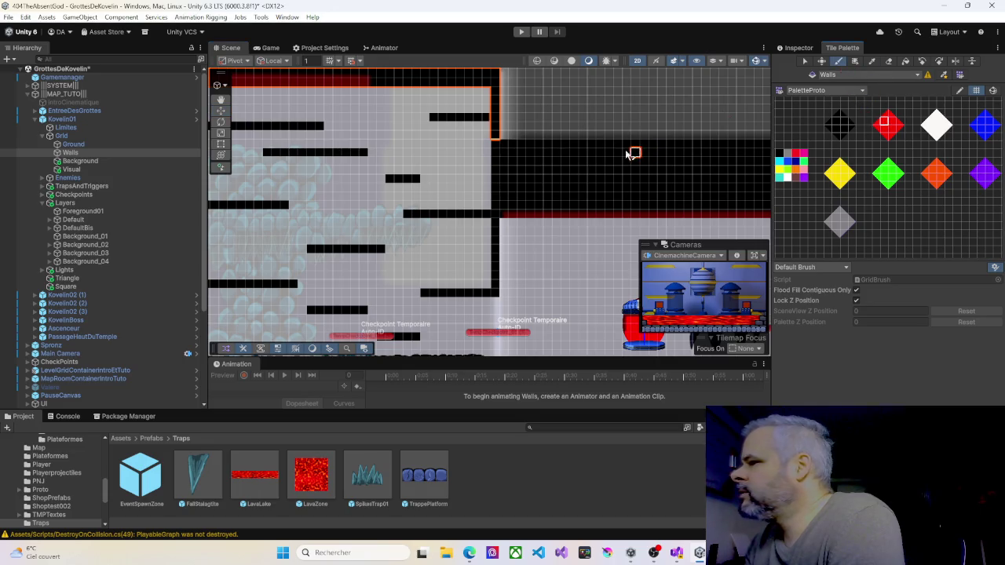
drag(486, 93, 490, 179)
drag(491, 250, 490, 297)
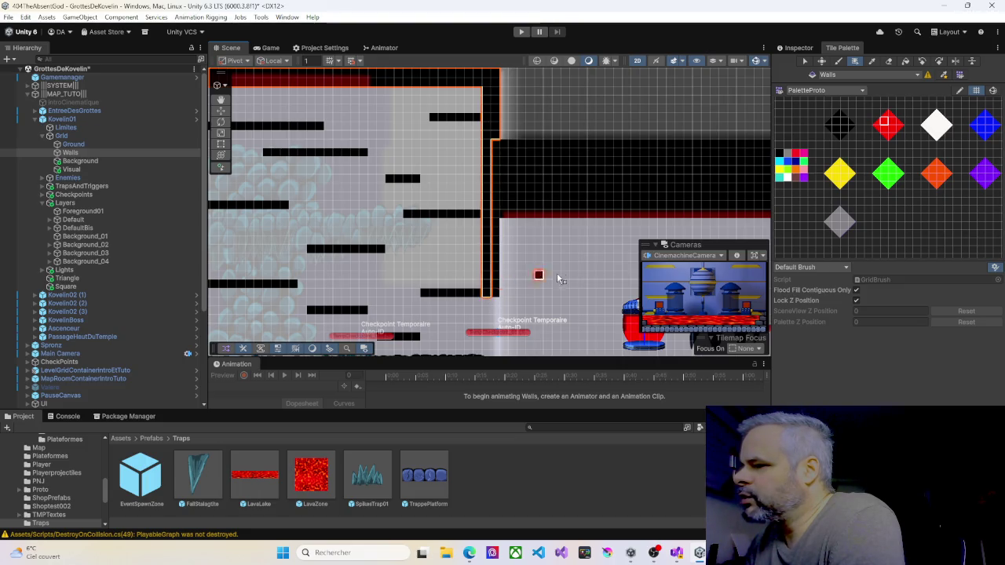
scroll(520, 285, down, 4)
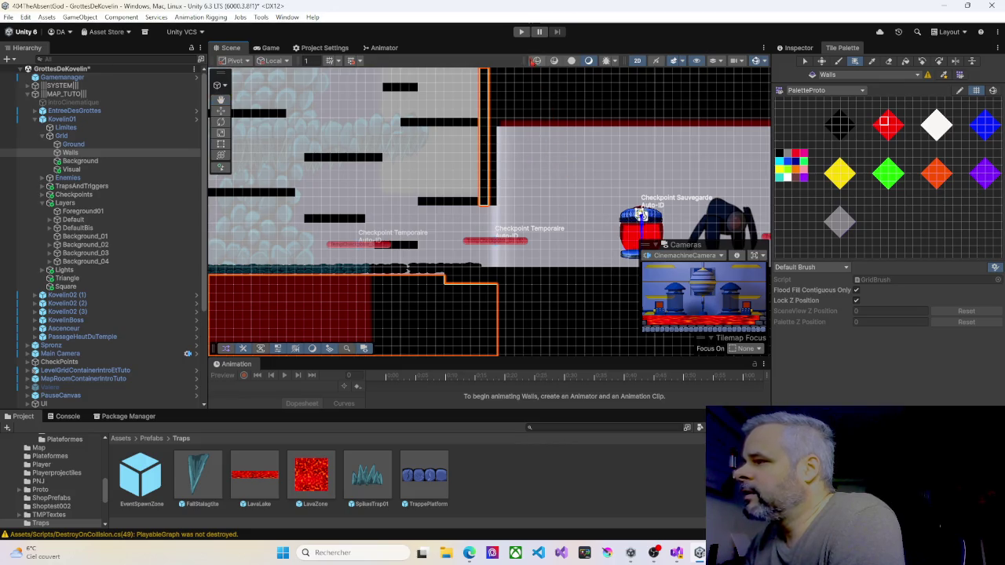
click(522, 32)
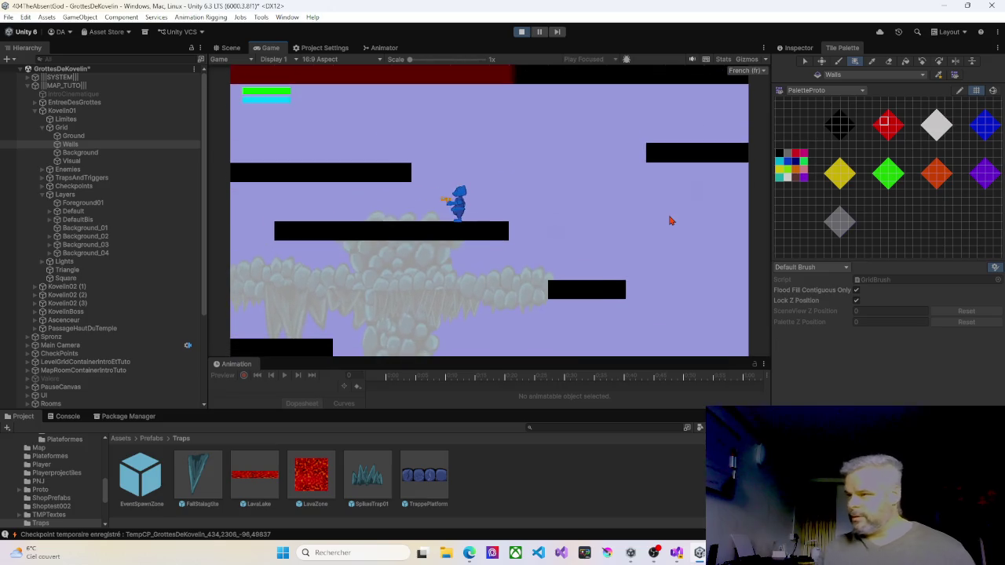
Step: Stop the play test to return to editing the cave in the Scene view
click(521, 32)
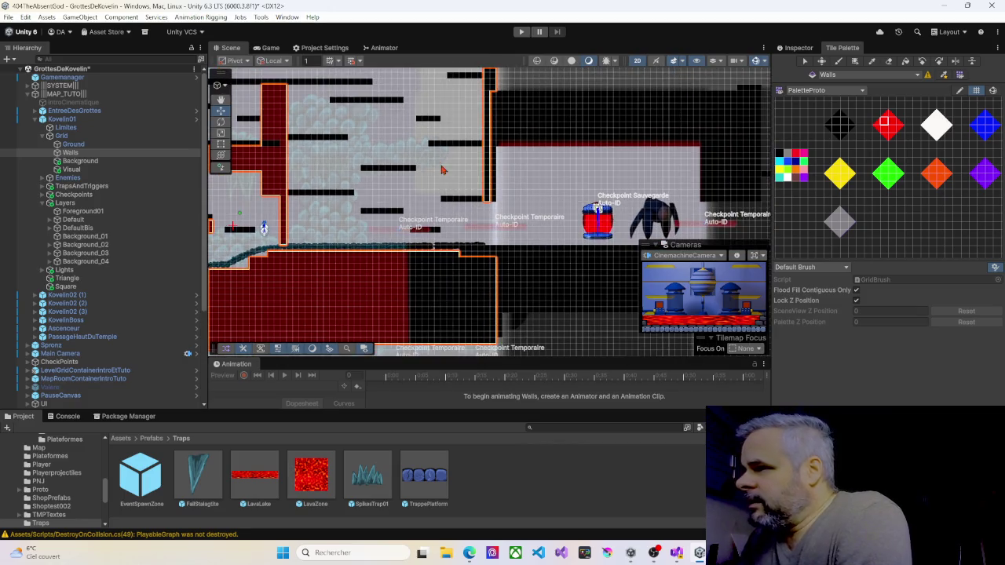
Step: Set the Eraser on the Ground tilemap and bring the left platforms into view
scroll(471, 237, down, 2)
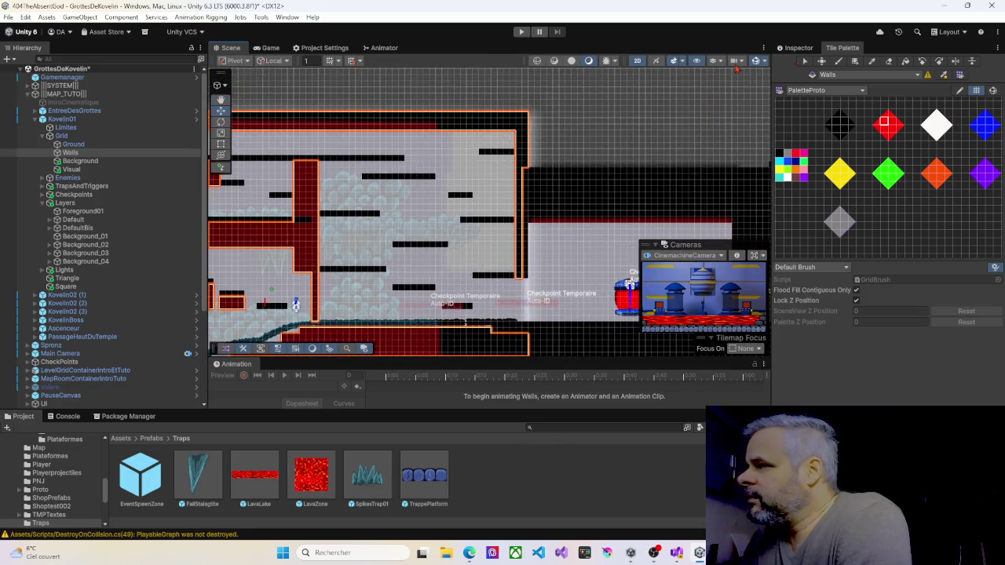
click(888, 63)
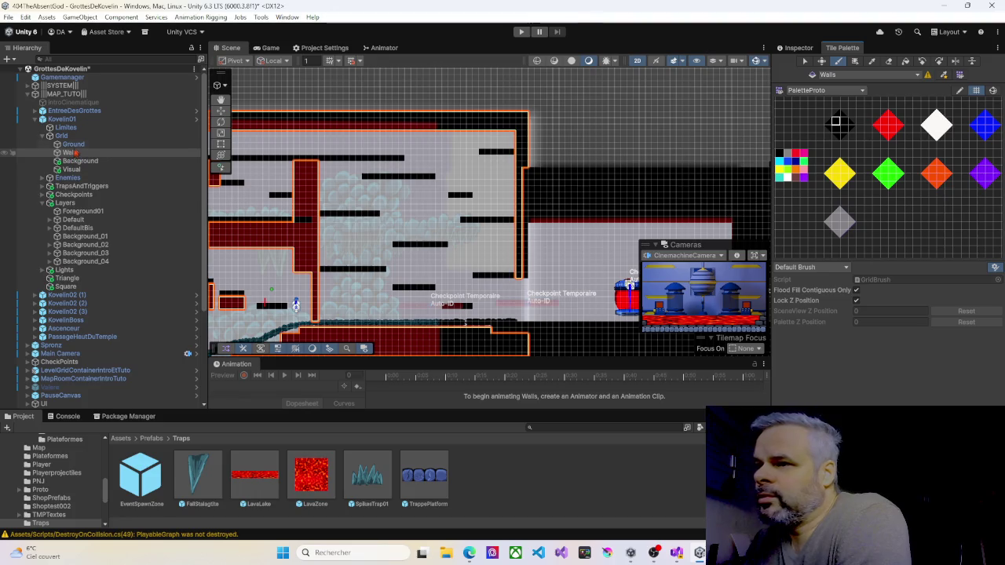
click(73, 145)
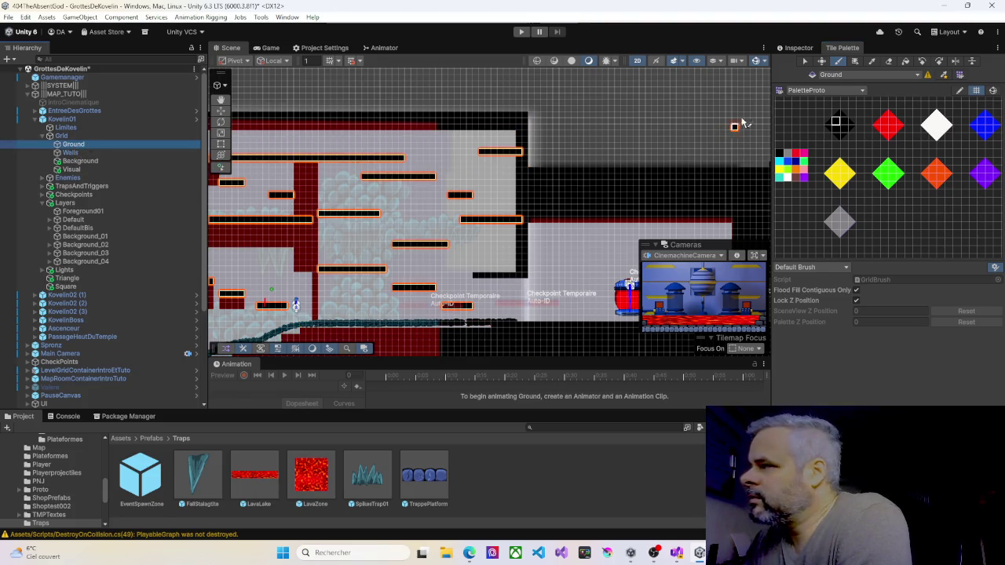
click(888, 62)
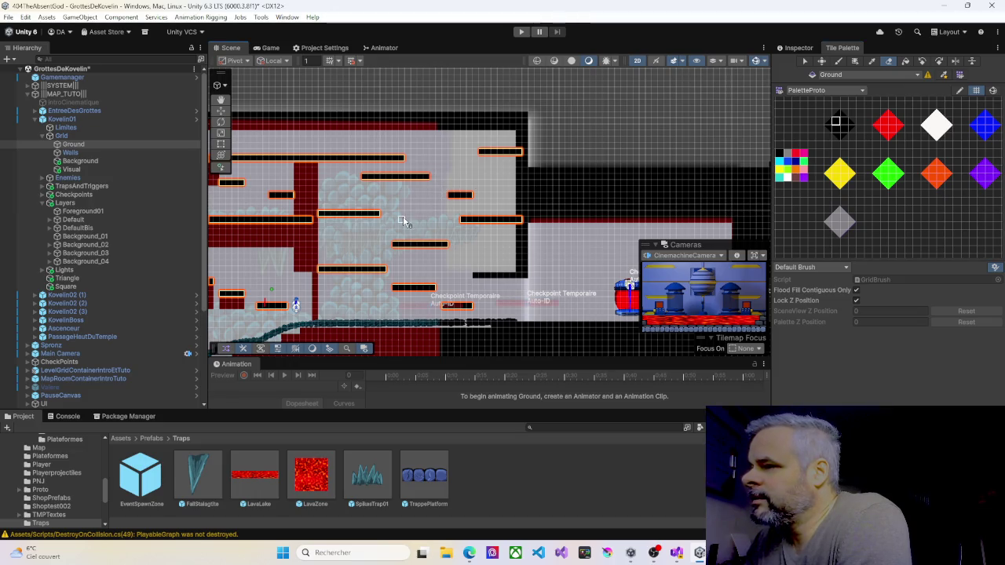
scroll(399, 213, up, 5)
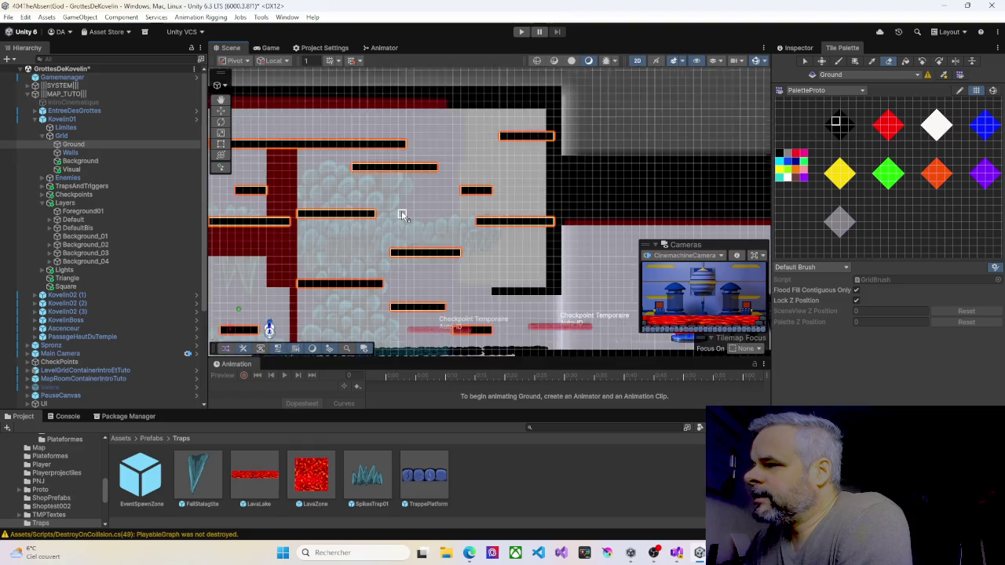
drag(427, 193, 443, 188)
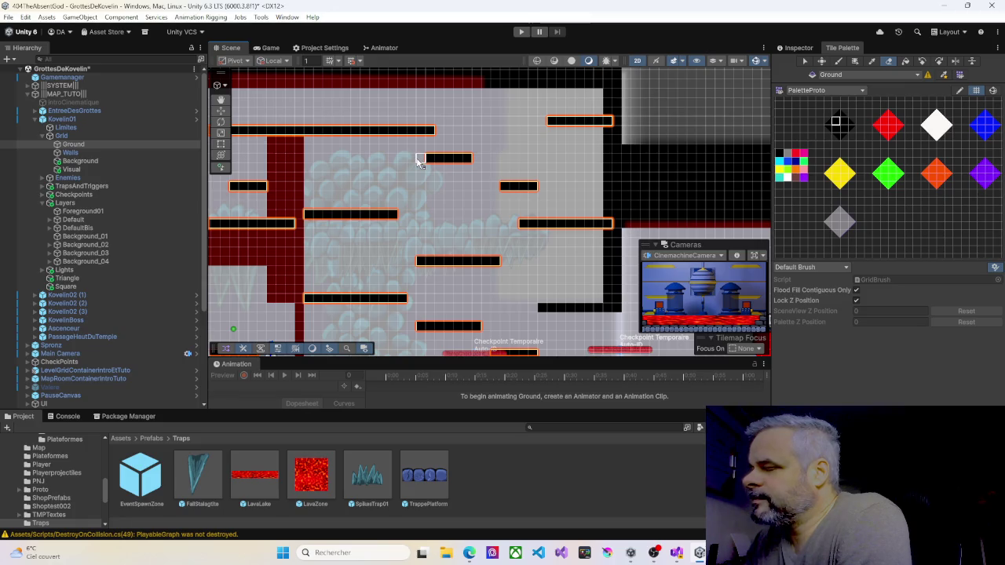
scroll(497, 197, down, 4)
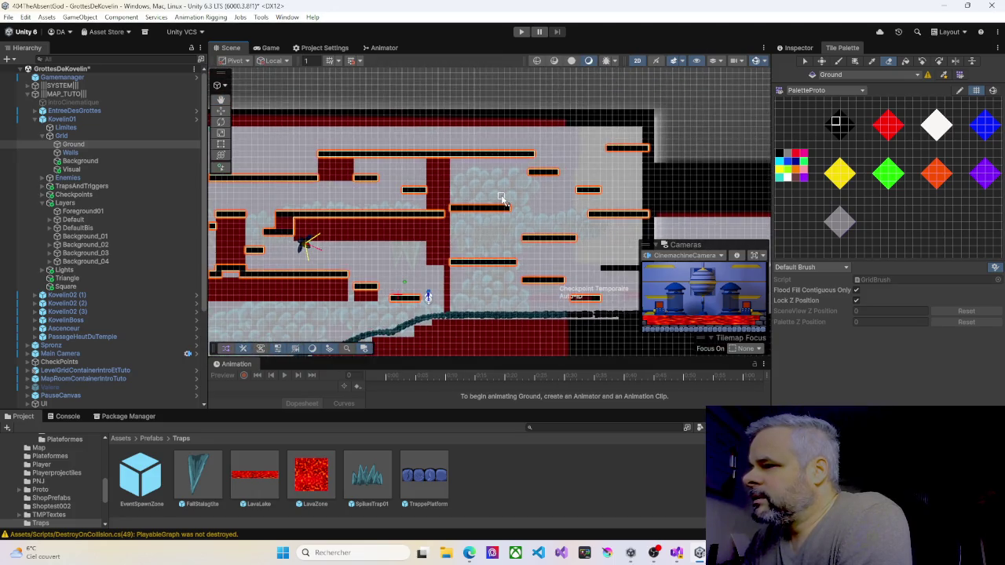
scroll(392, 224, down, 2)
scroll(320, 231, up, 2)
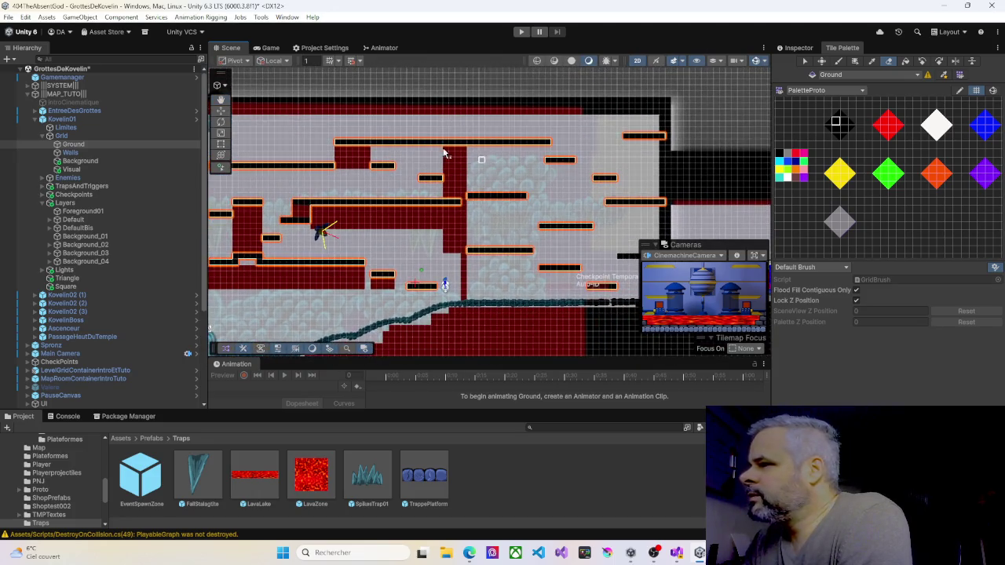
Step: Paint a row of red wall tiles in the upper cave on the Walls tilemap
click(80, 154)
click(887, 123)
scroll(542, 171, up, 2)
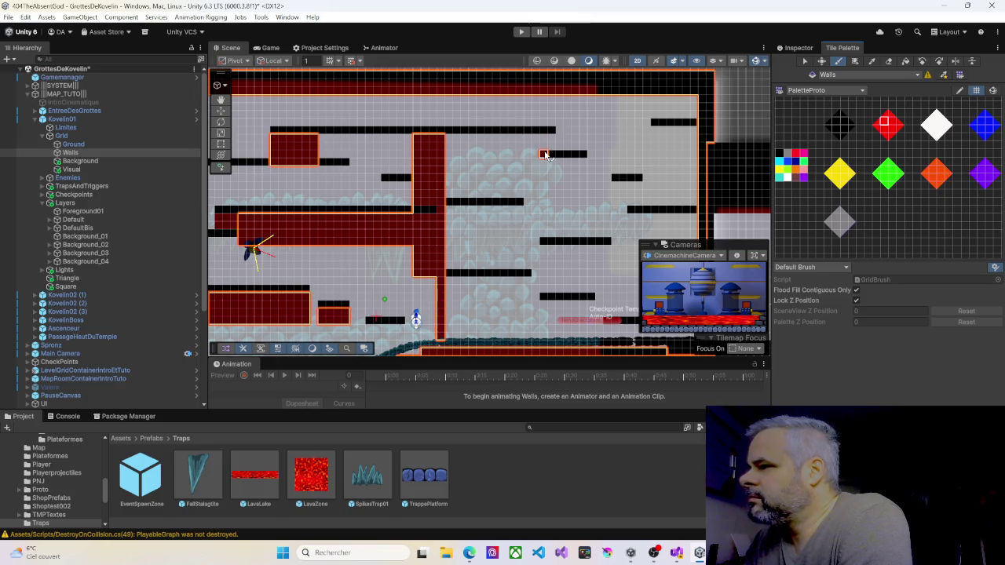
drag(530, 144, 467, 144)
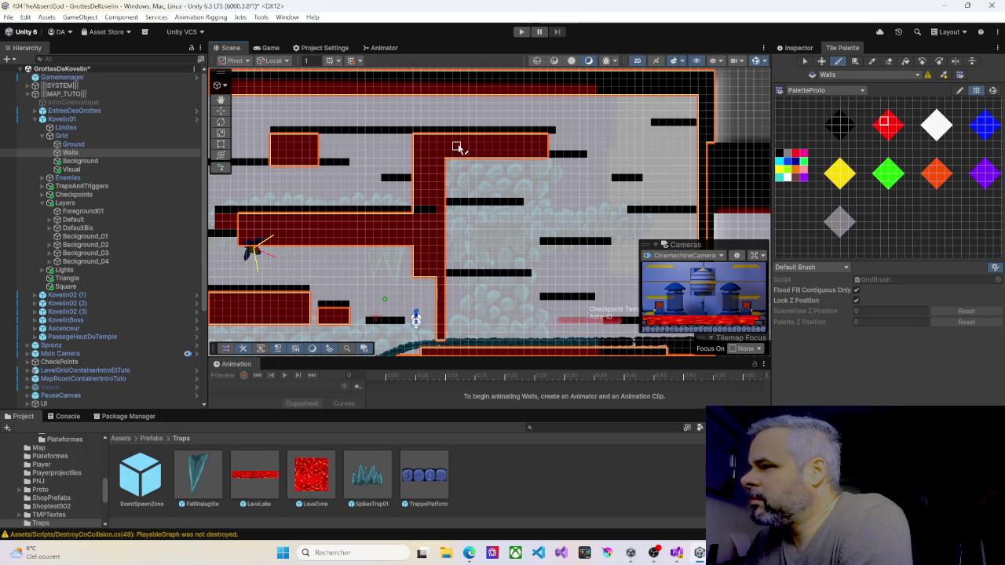
key(Left)
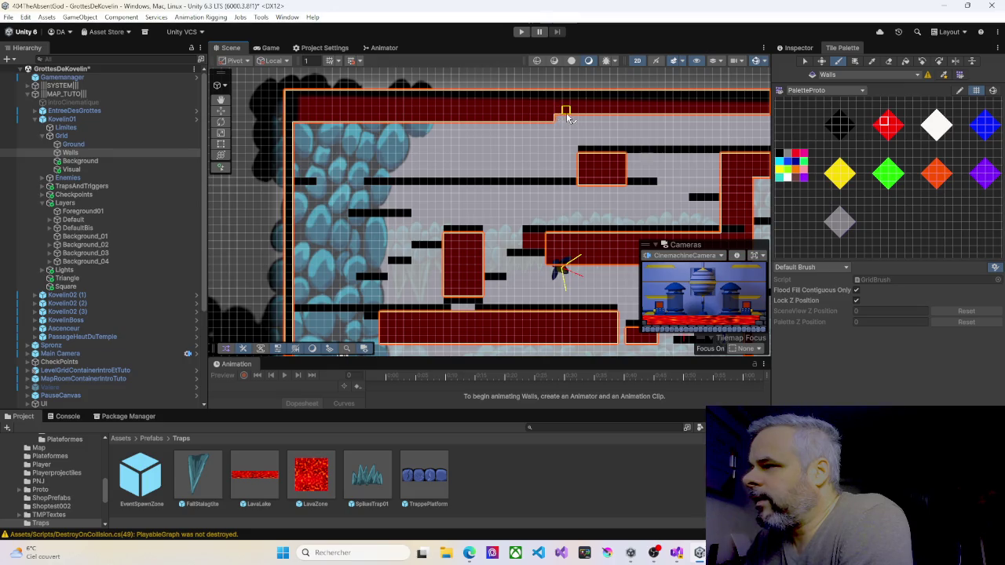
drag(594, 120, 464, 123)
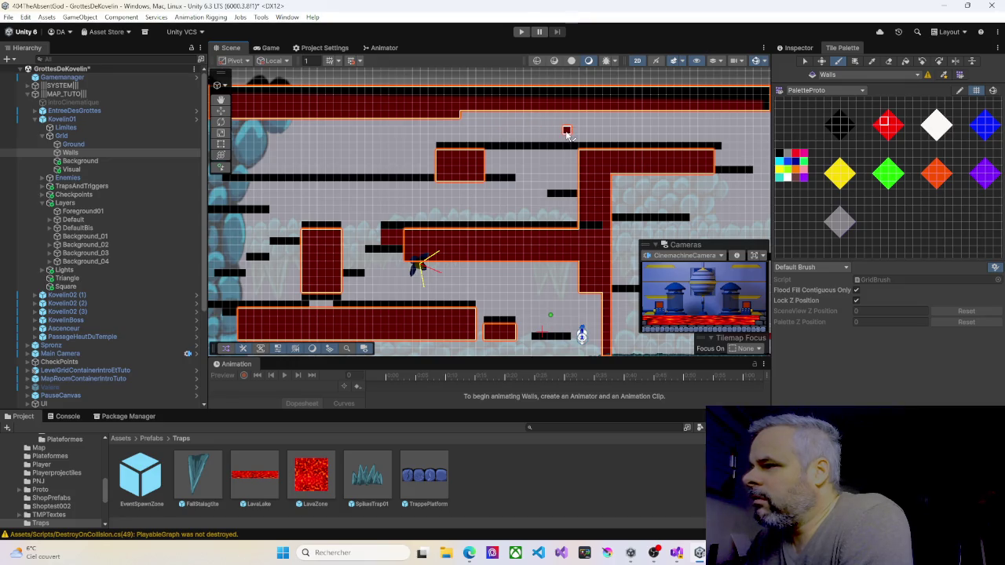
mouse_move(568, 163)
mouse_down()
mouse_move(491, 164)
mouse_move(464, 139)
mouse_move(505, 146)
mouse_move(362, 89)
mouse_up()
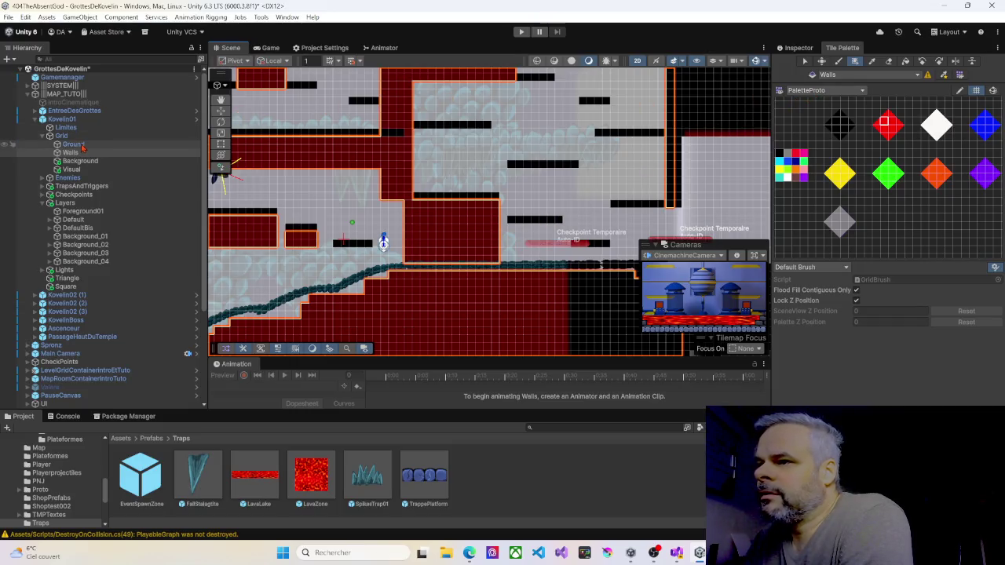
Step: Select the red wall tile on the Walls tilemap and fill a wall block downward
click(82, 146)
click(838, 123)
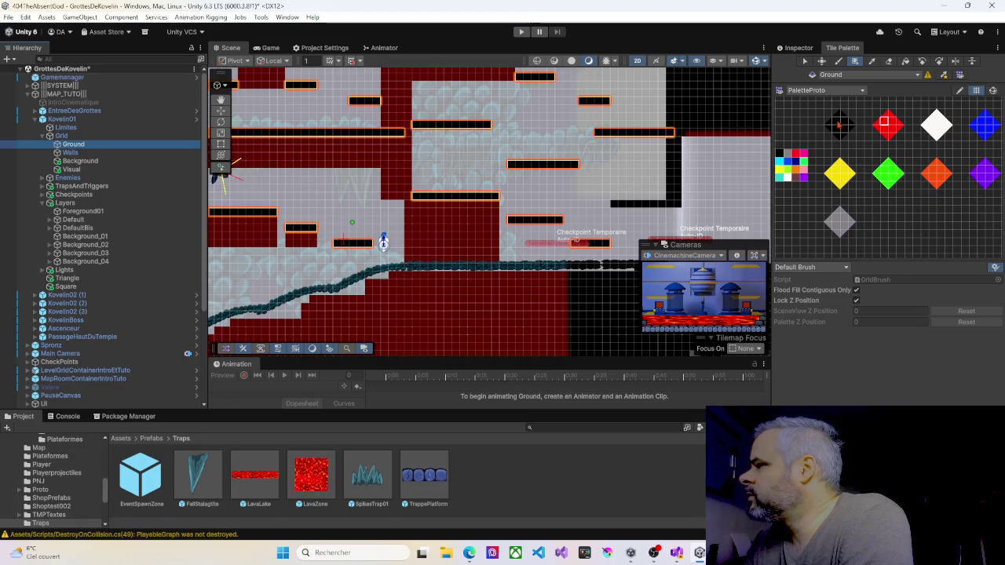
drag(644, 227, 562, 214)
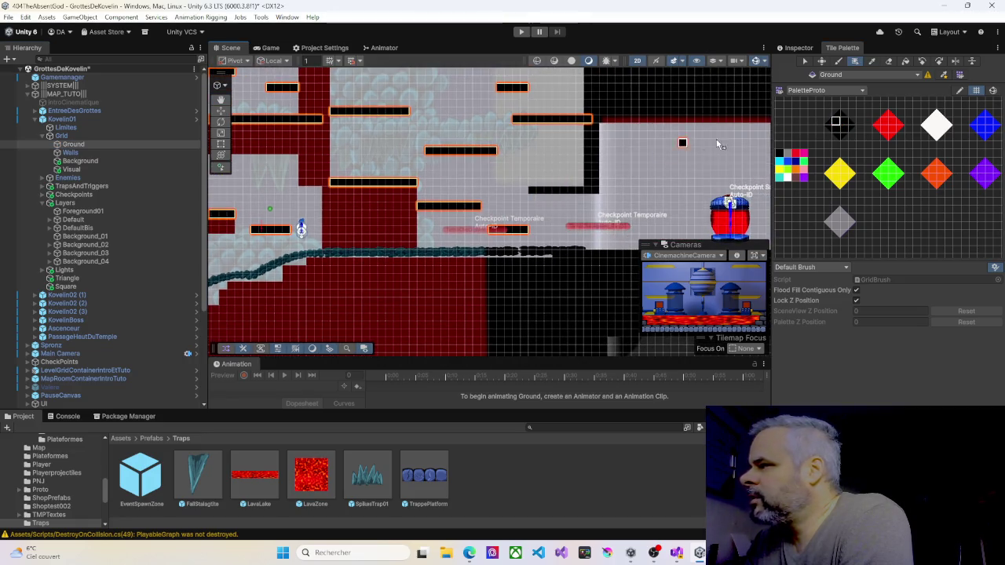
click(70, 152)
click(885, 123)
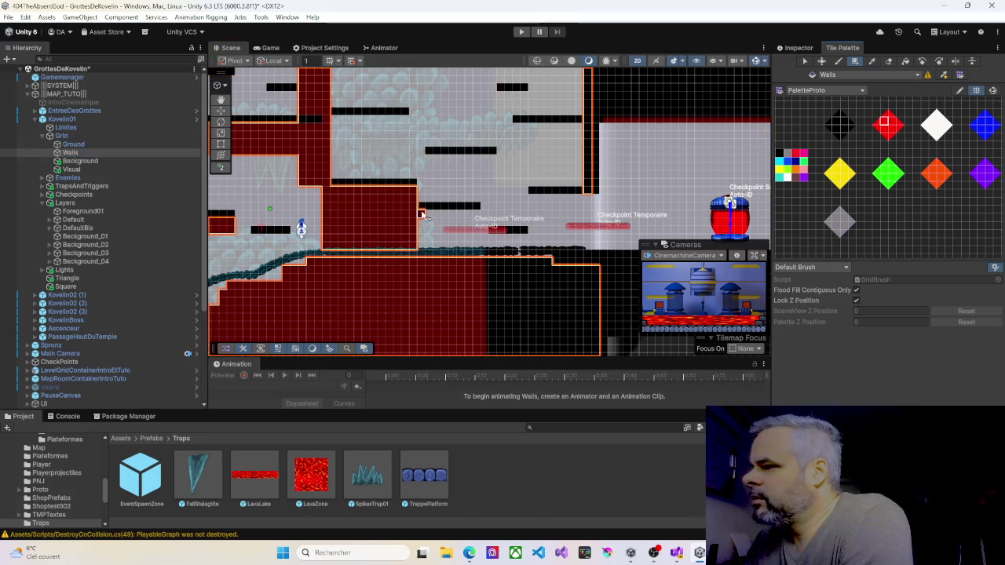
drag(476, 221, 485, 248)
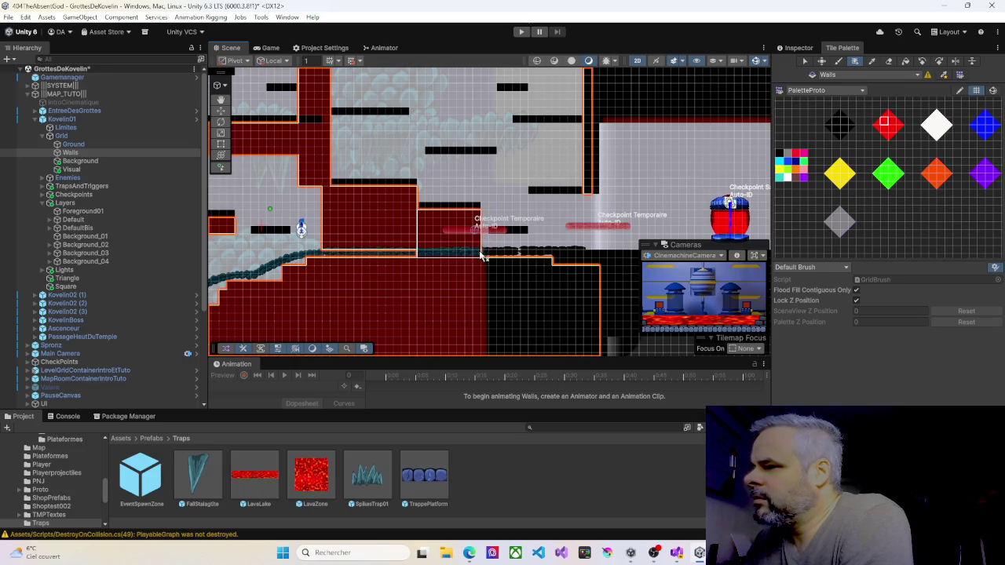
Step: Paint another strip of red wall tiles, then show the Walls tilemap's Inspector properties
mouse_move(562, 199)
mouse_down()
mouse_move(552, 246)
mouse_move(602, 173)
mouse_move(509, 219)
mouse_move(482, 164)
mouse_move(465, 174)
mouse_move(580, 172)
mouse_move(567, 146)
mouse_move(552, 154)
mouse_up()
scroll(481, 163, down, 1)
drag(258, 190, 307, 201)
mouse_move(511, 234)
mouse_down()
mouse_move(419, 206)
mouse_move(383, 166)
mouse_move(339, 158)
mouse_move(492, 288)
mouse_move(463, 288)
mouse_move(480, 271)
mouse_up()
scroll(495, 259, down, 1)
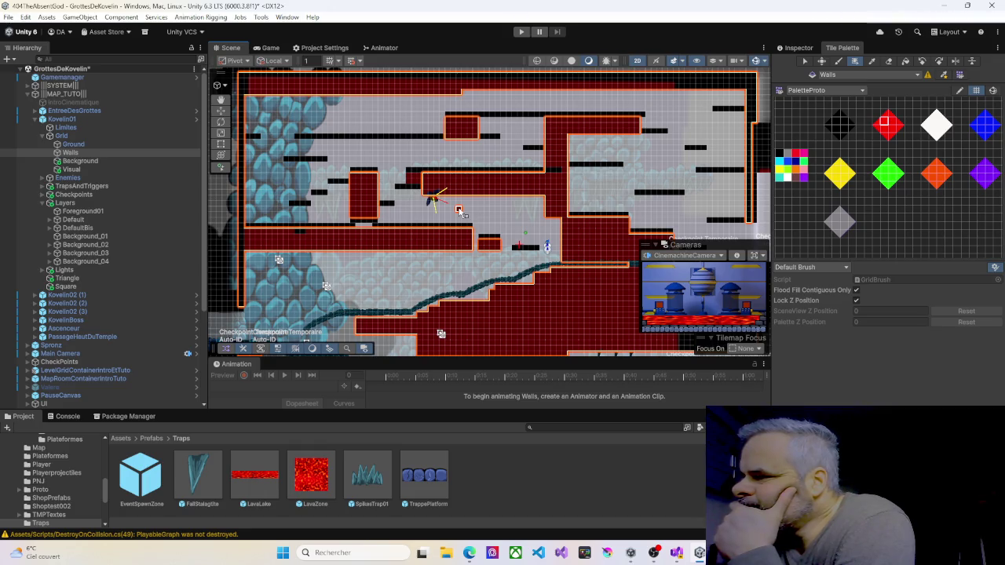
click(808, 48)
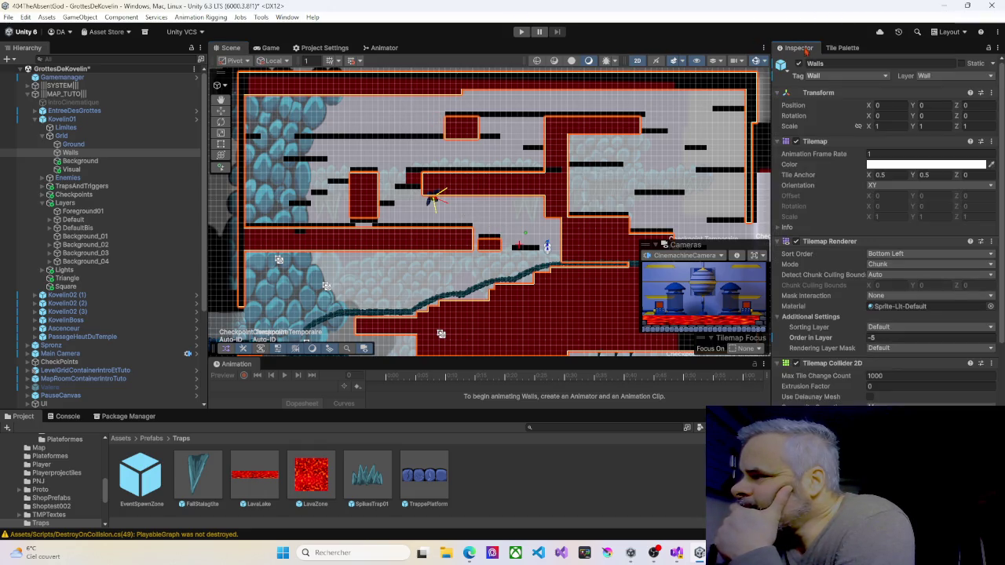
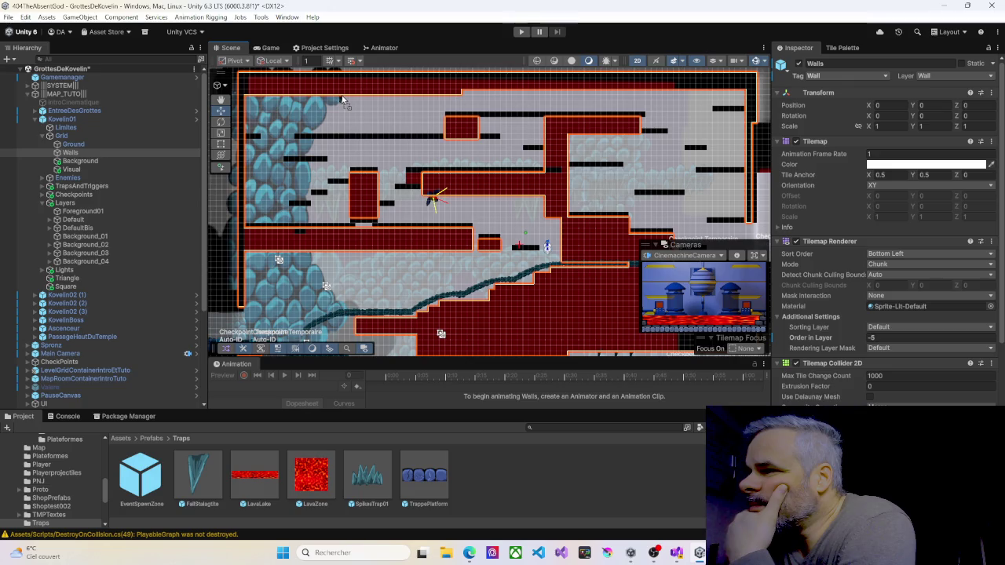
Step: Place four FallStalagtite traps under the cave ceilings, nudging one slightly to the right
drag(342, 100, 342, 96)
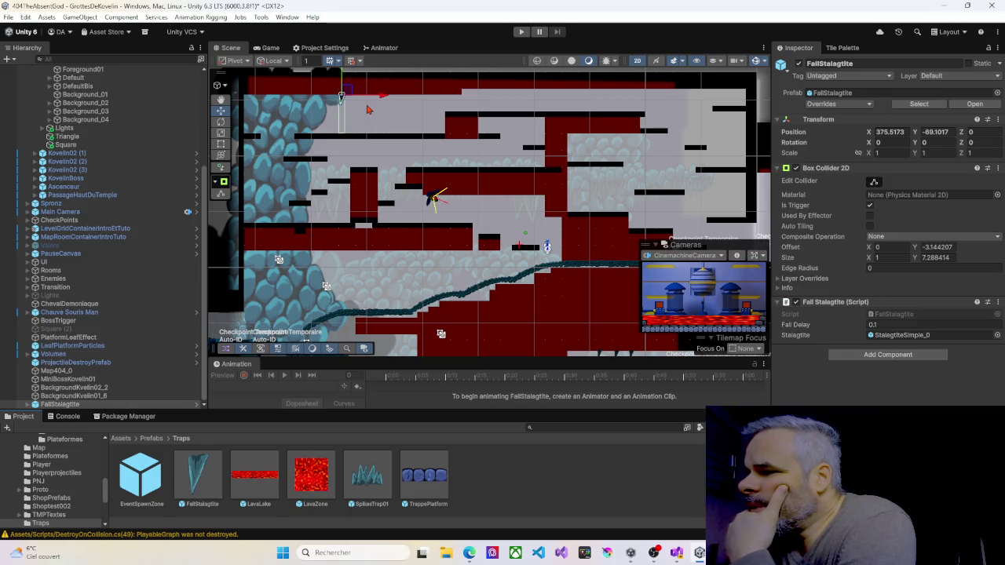
drag(195, 476, 388, 350)
drag(478, 275, 486, 252)
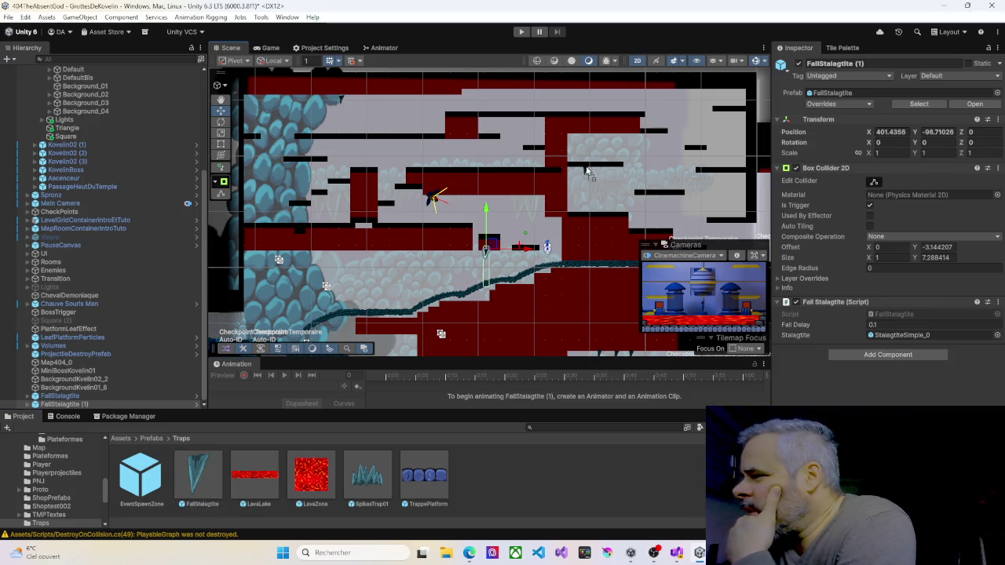
drag(585, 169, 585, 169)
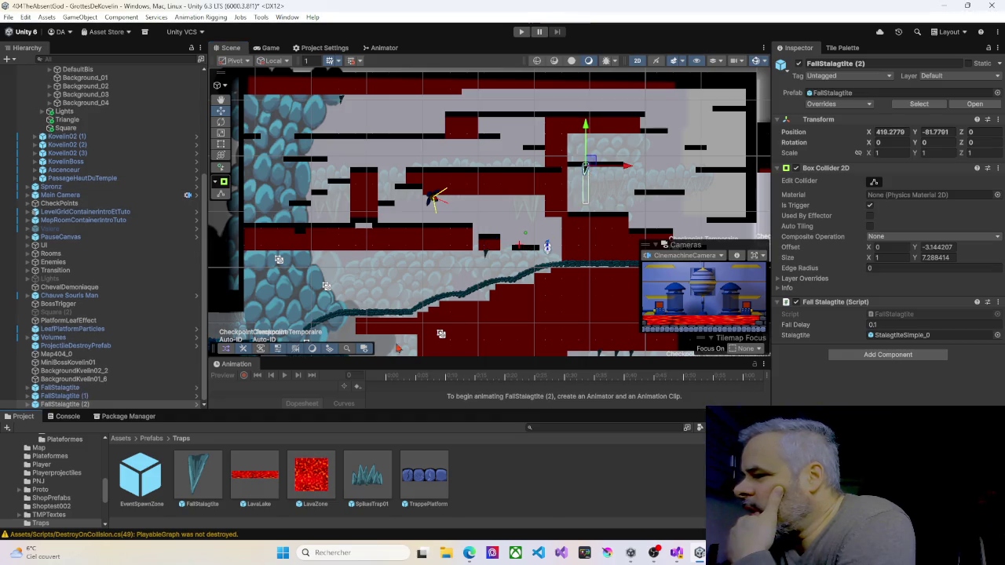
scroll(593, 218, up, 5)
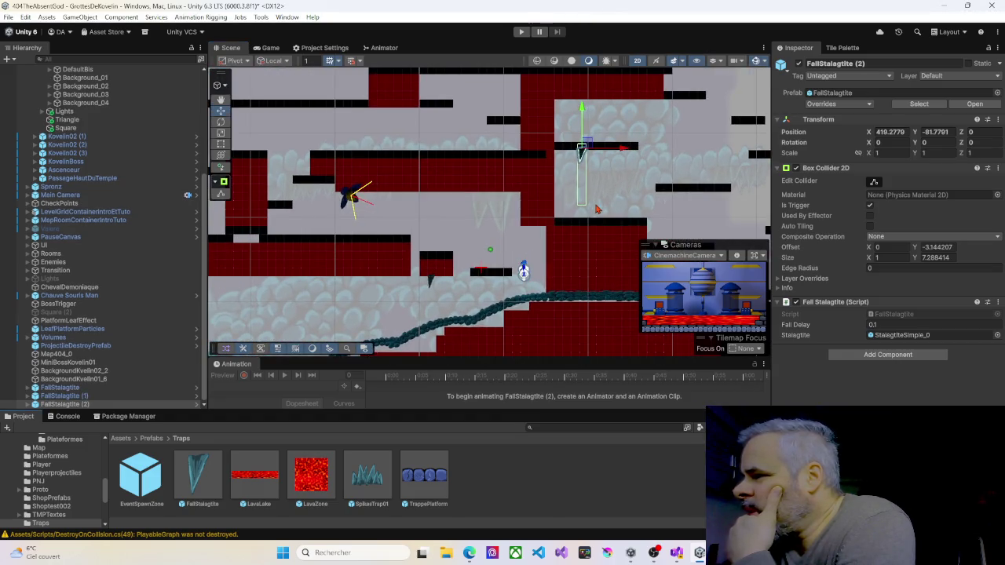
scroll(598, 210, up, 5)
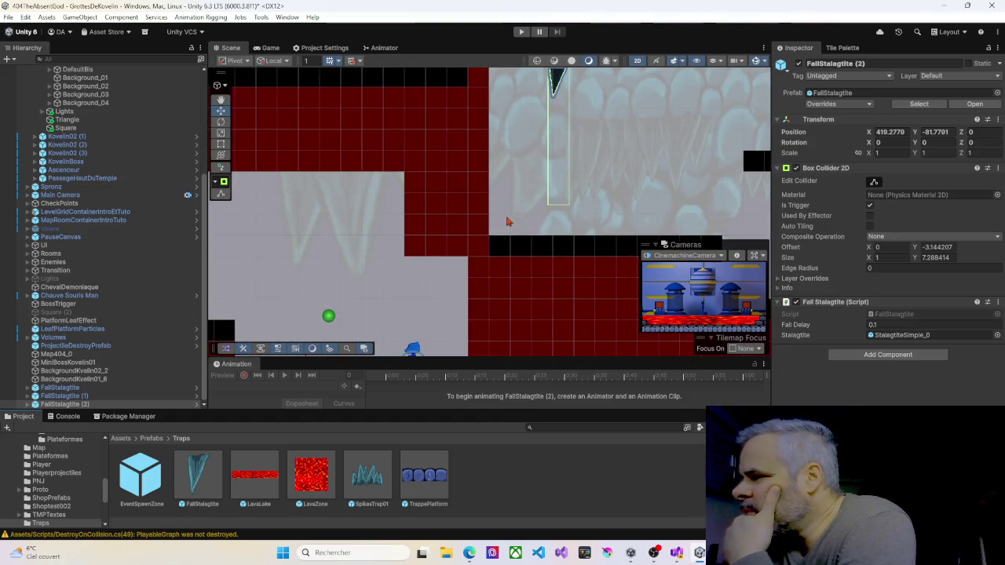
scroll(558, 187, down, 2)
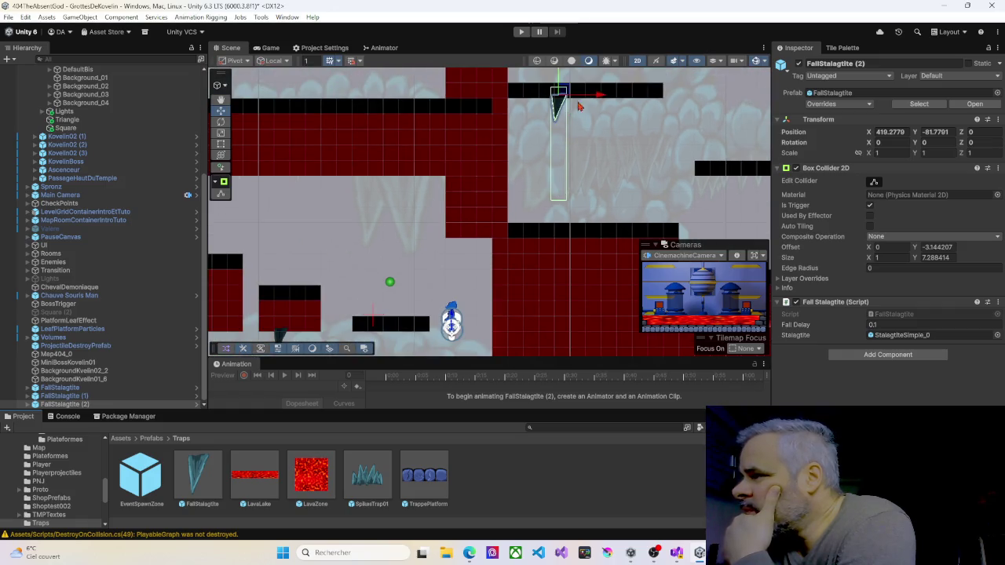
drag(598, 97, 603, 97)
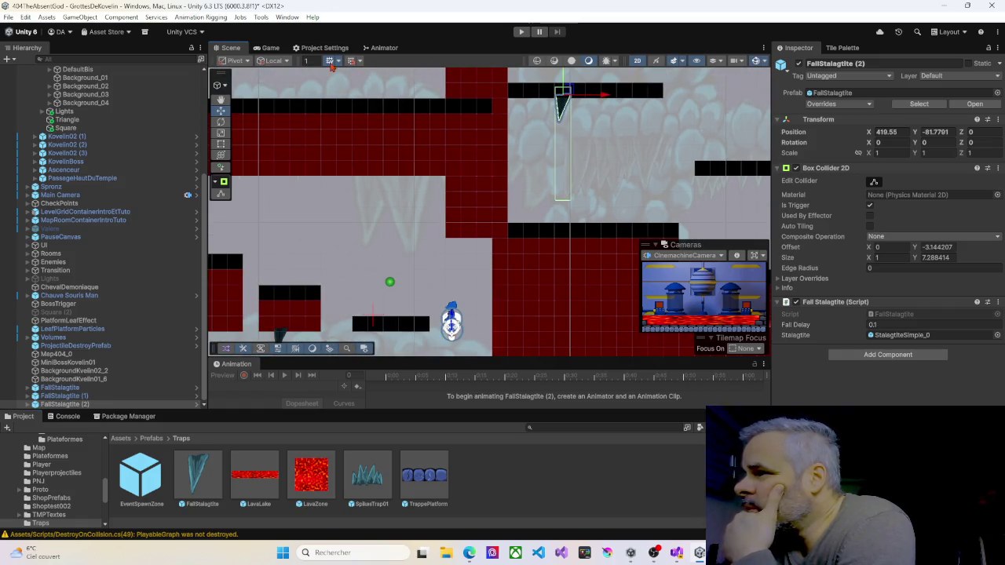
mouse_move(198, 477)
mouse_down()
mouse_move(593, 138)
mouse_move(612, 99)
mouse_up()
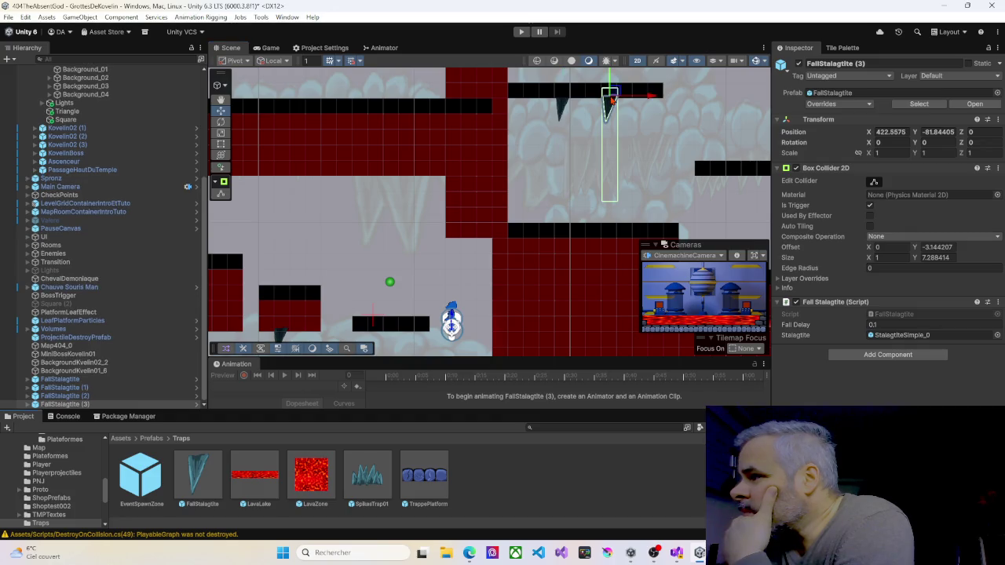
scroll(601, 211, up, 5)
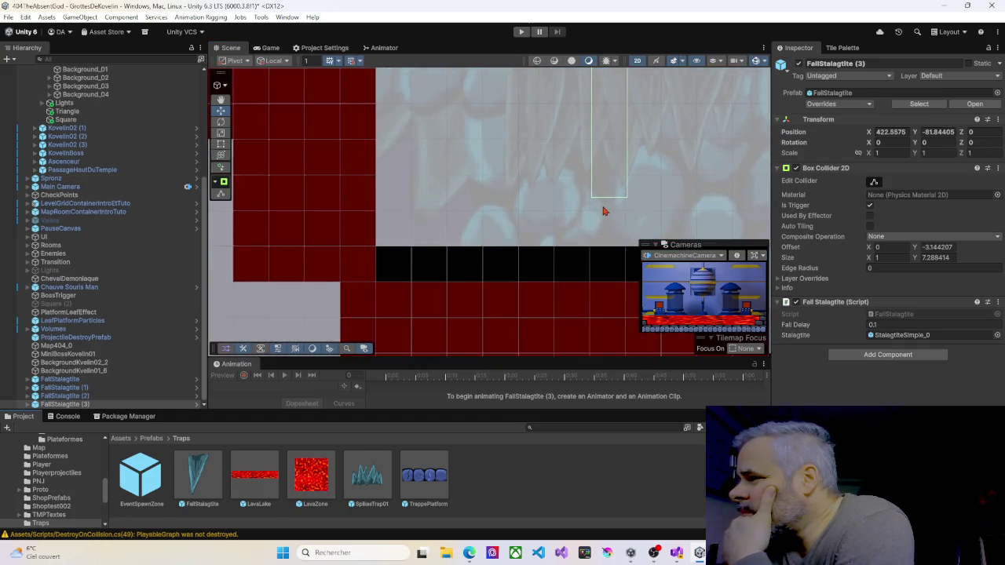
scroll(603, 210, down, 5)
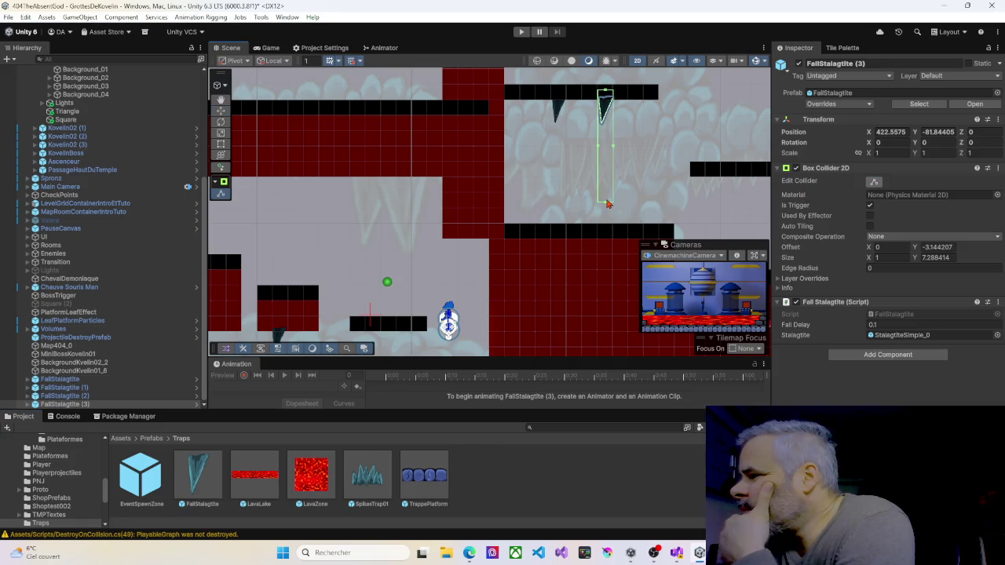
Step: Stretch two stalactites' Box Collider 2D trigger zones down to the platform below
drag(608, 206, 604, 223)
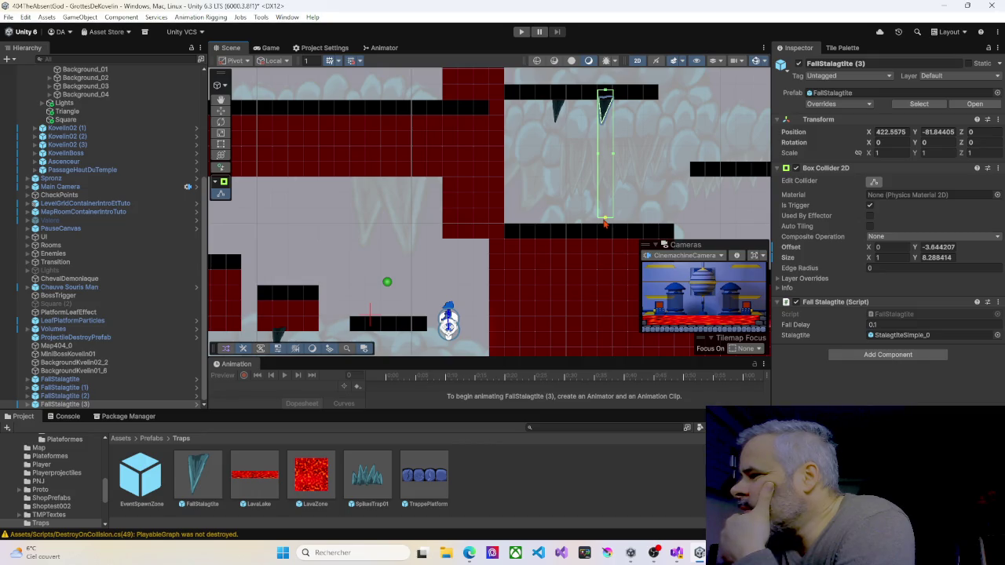
click(563, 109)
drag(559, 201, 561, 223)
scroll(365, 250, down, 2)
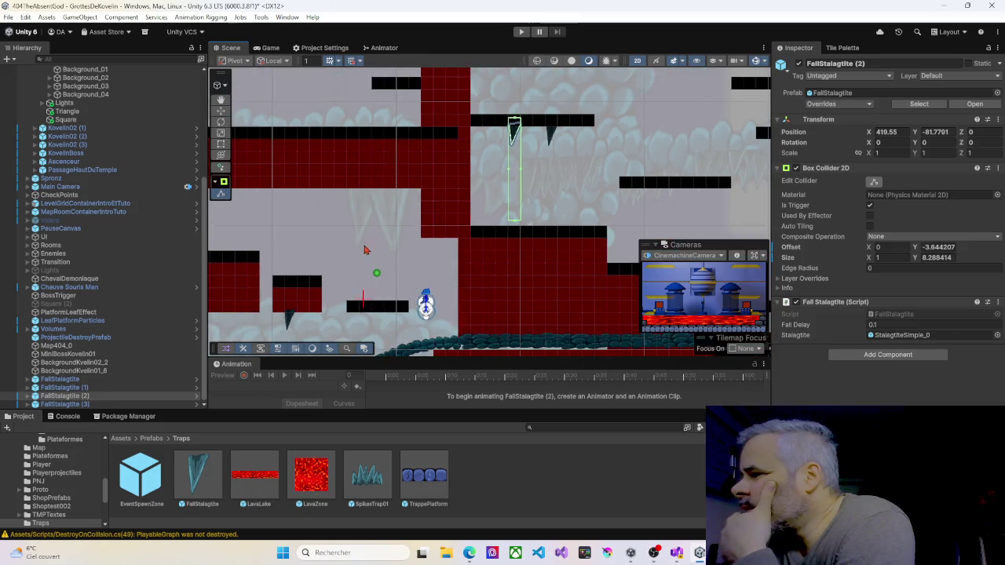
scroll(365, 250, down, 2)
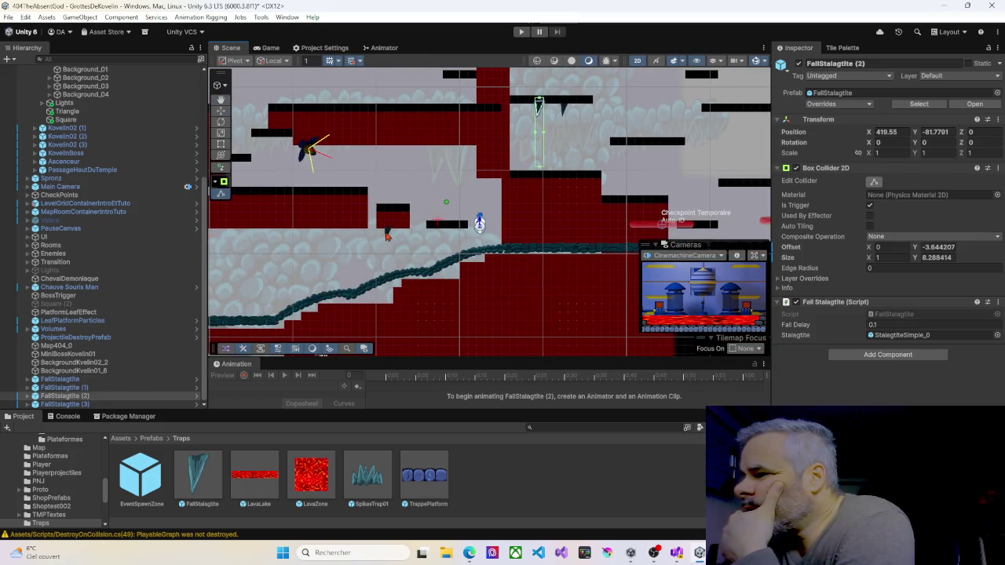
click(387, 236)
click(388, 237)
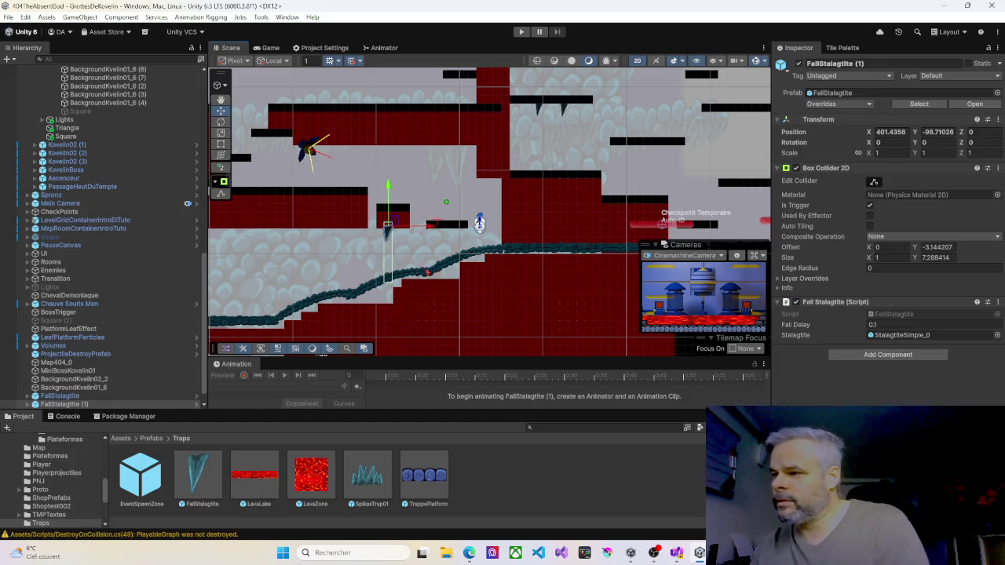
mouse_move(316, 208)
mouse_down()
mouse_move(502, 270)
mouse_move(470, 322)
mouse_move(376, 249)
mouse_move(356, 183)
mouse_move(243, 154)
mouse_move(278, 107)
mouse_move(486, 85)
mouse_move(502, 114)
mouse_move(554, 117)
mouse_up()
Step: Move the spike trap to its new position, then select the first FallStalagtite trap
drag(364, 276, 400, 344)
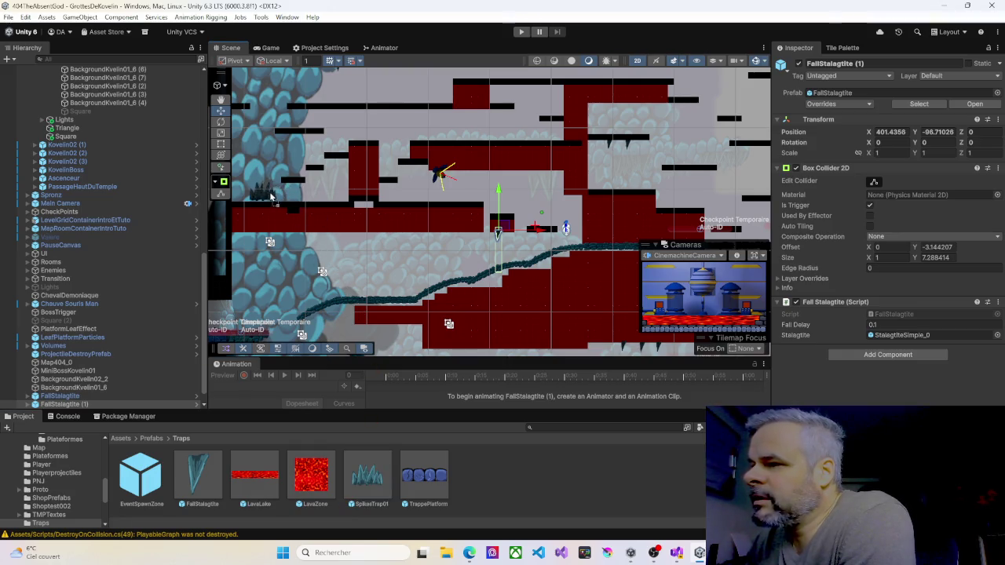
mouse_move(259, 197)
mouse_down()
mouse_move(620, 185)
mouse_move(694, 165)
mouse_move(549, 149)
mouse_move(475, 128)
mouse_move(531, 128)
mouse_move(502, 135)
mouse_move(411, 357)
mouse_up()
mouse_move(403, 248)
mouse_down()
mouse_move(369, 212)
mouse_move(353, 256)
mouse_move(337, 244)
mouse_move(336, 267)
mouse_move(399, 264)
mouse_move(422, 289)
mouse_up()
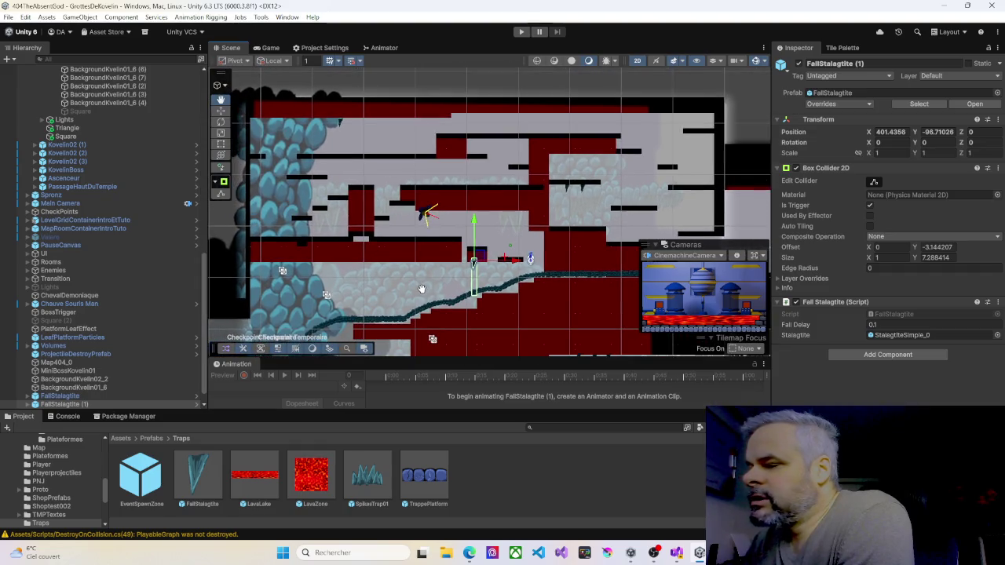
click(342, 126)
click(342, 126)
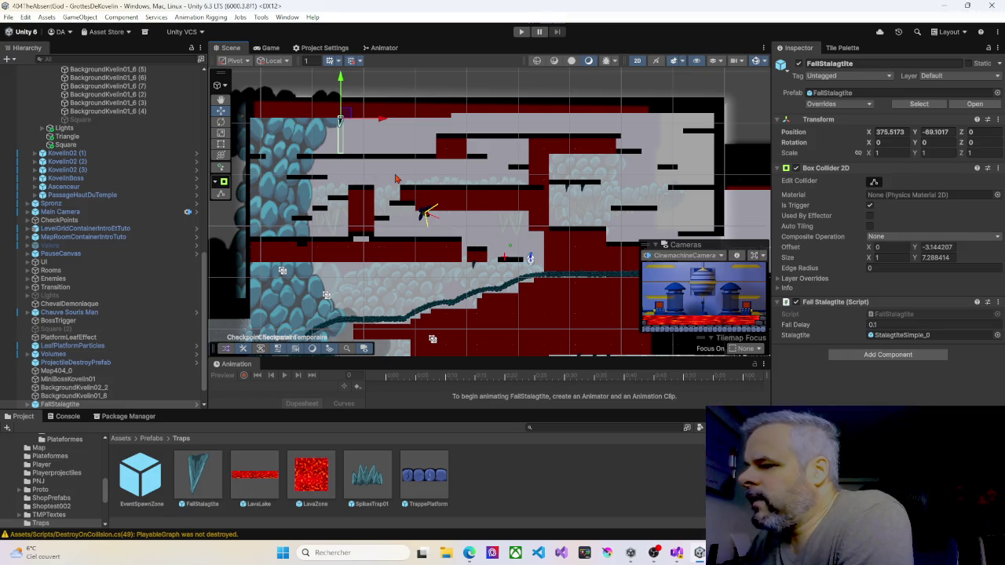
scroll(67, 490, down, 2)
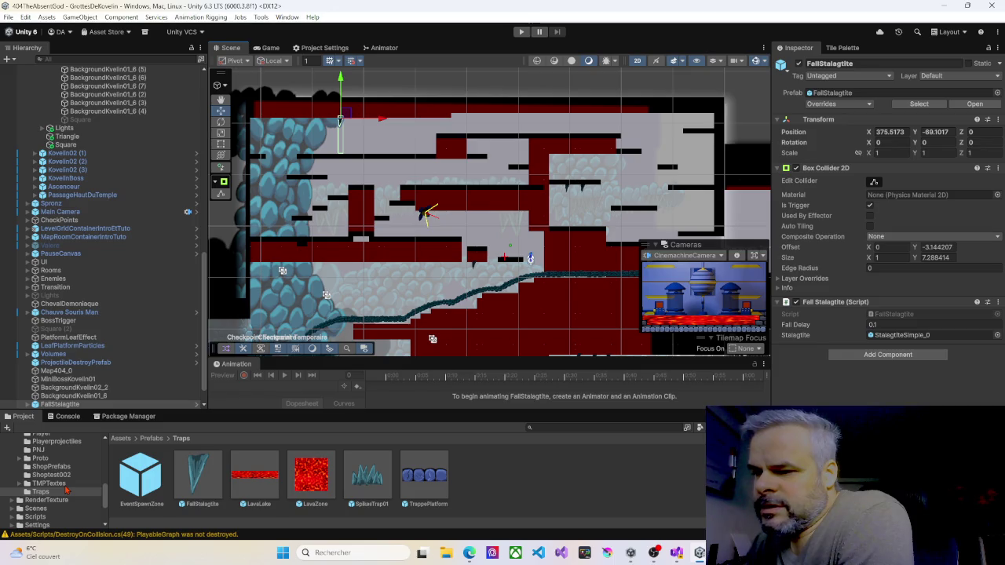
Step: Place a Kovelin01 enemy on the upper-left platform and review its enemy script
drag(229, 412, 228, 316)
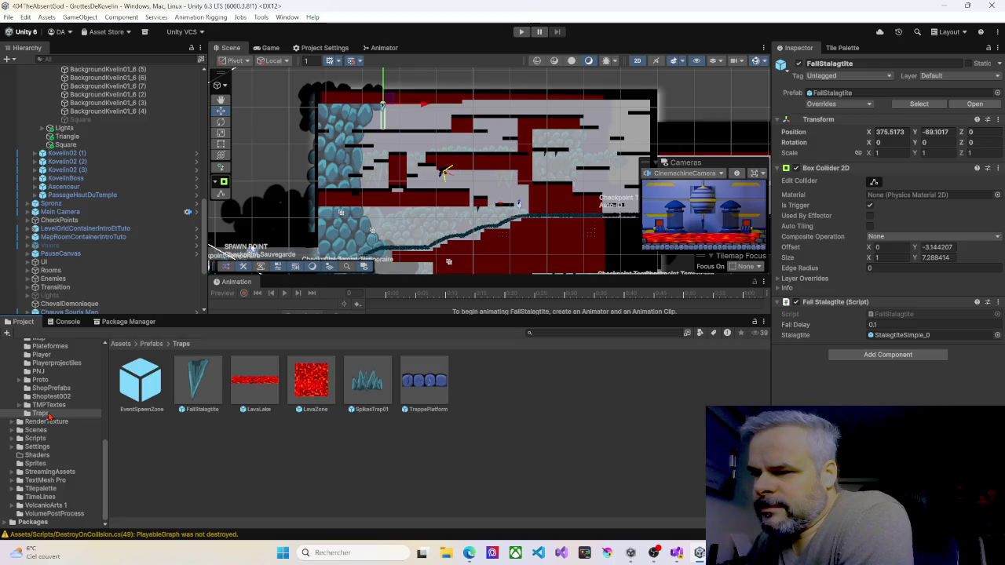
scroll(49, 416, up, 2)
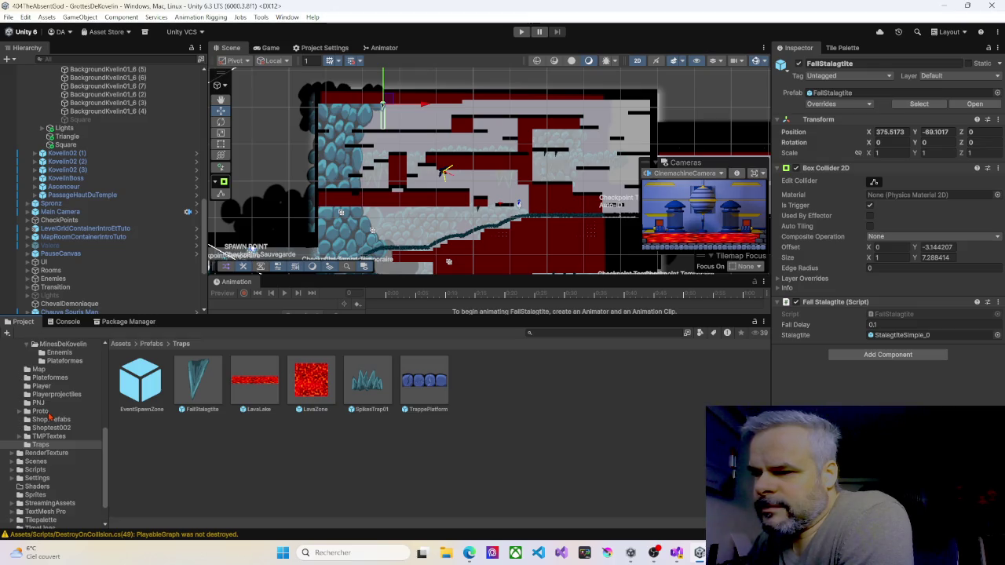
scroll(49, 418, up, 2)
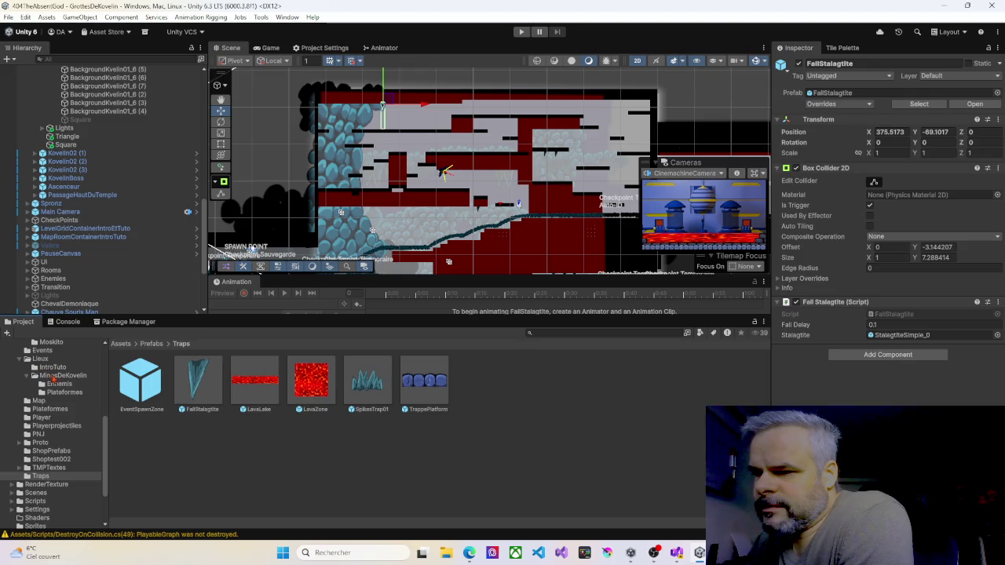
click(59, 384)
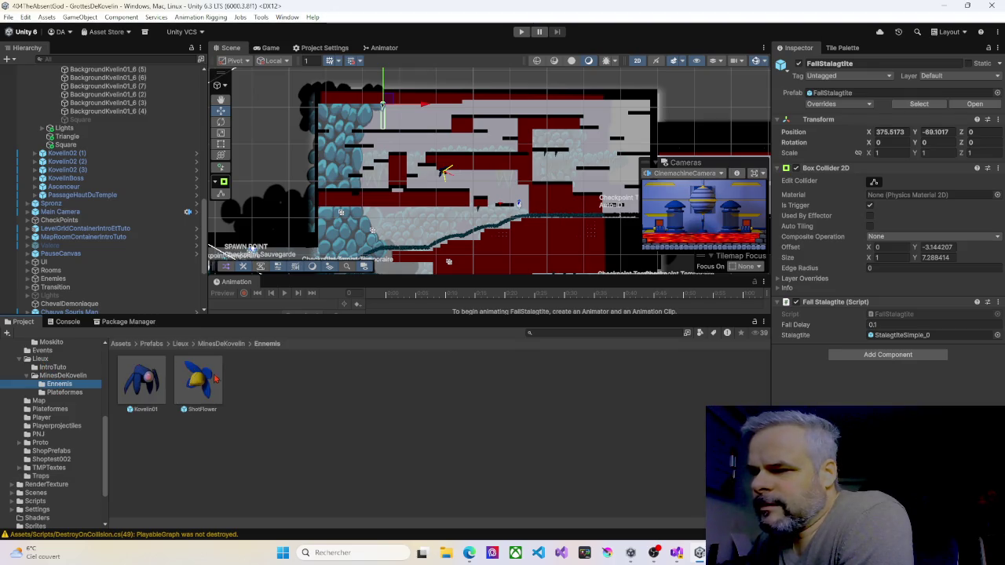
drag(143, 383, 407, 135)
scroll(408, 135, up, 3)
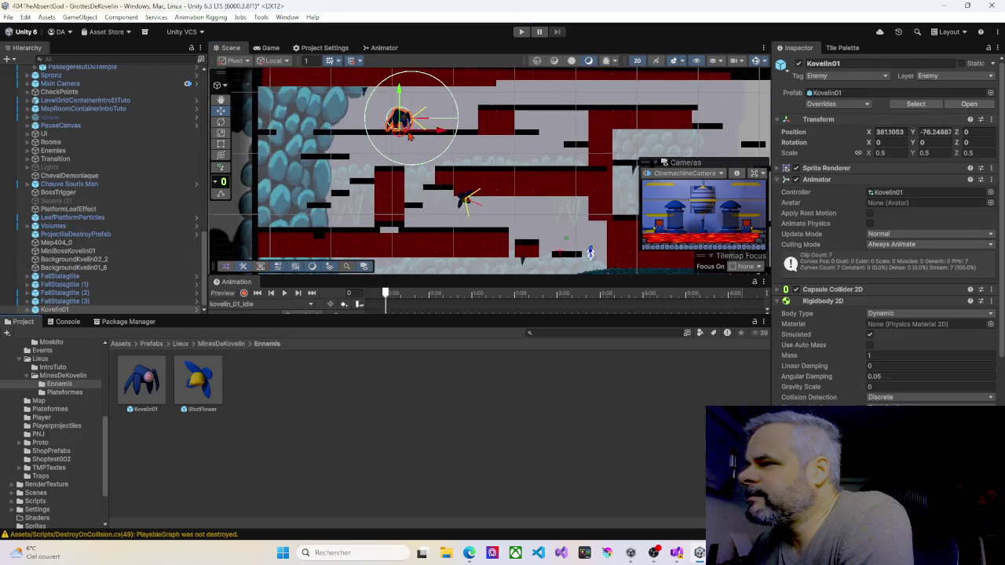
scroll(408, 135, up, 3)
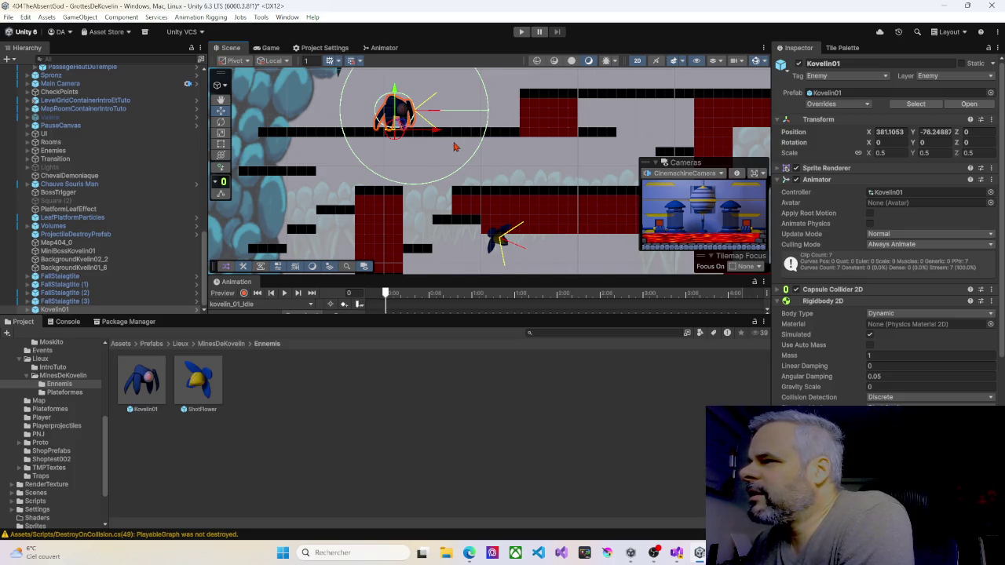
scroll(453, 146, down, 5)
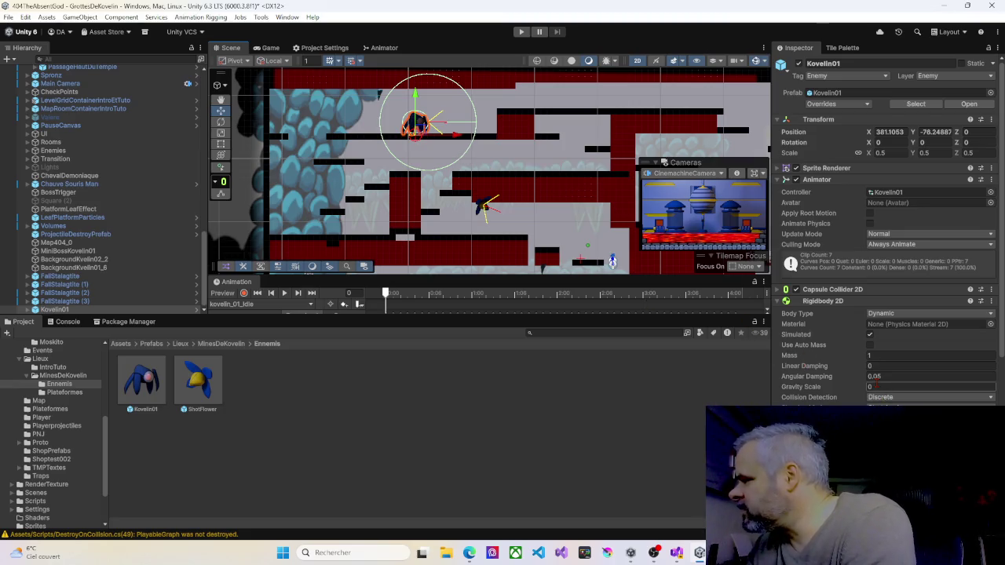
click(824, 302)
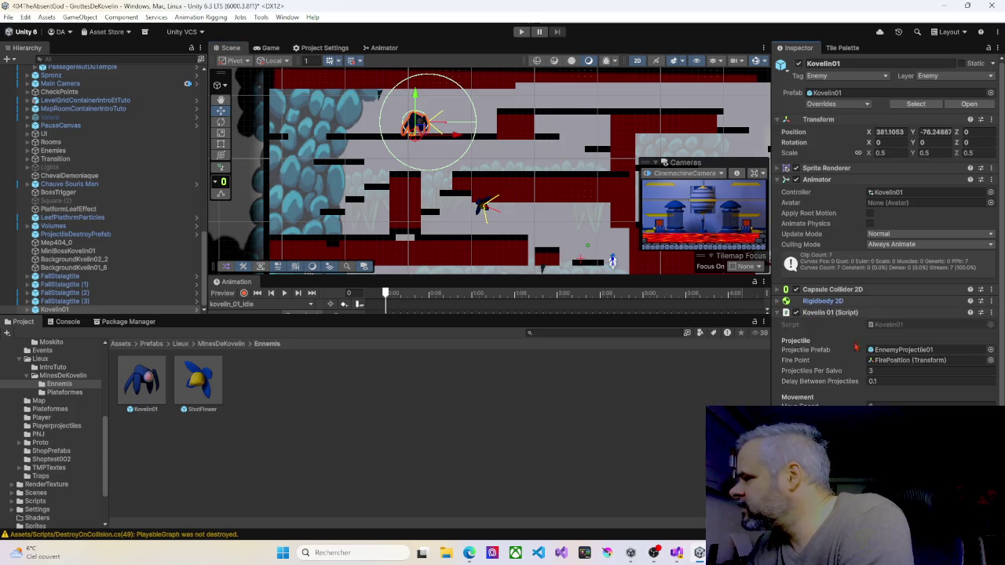
scroll(859, 372, down, 1)
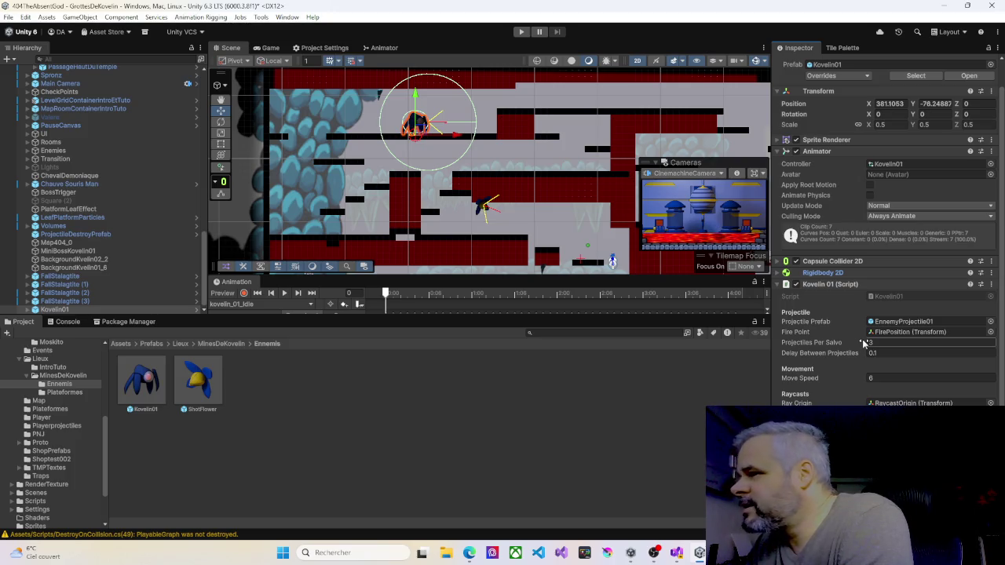
Step: Place a ShotFlower enemy on the upper right platform
mouse_move(457, 160)
mouse_down()
mouse_move(416, 182)
mouse_move(378, 183)
mouse_move(368, 229)
mouse_up()
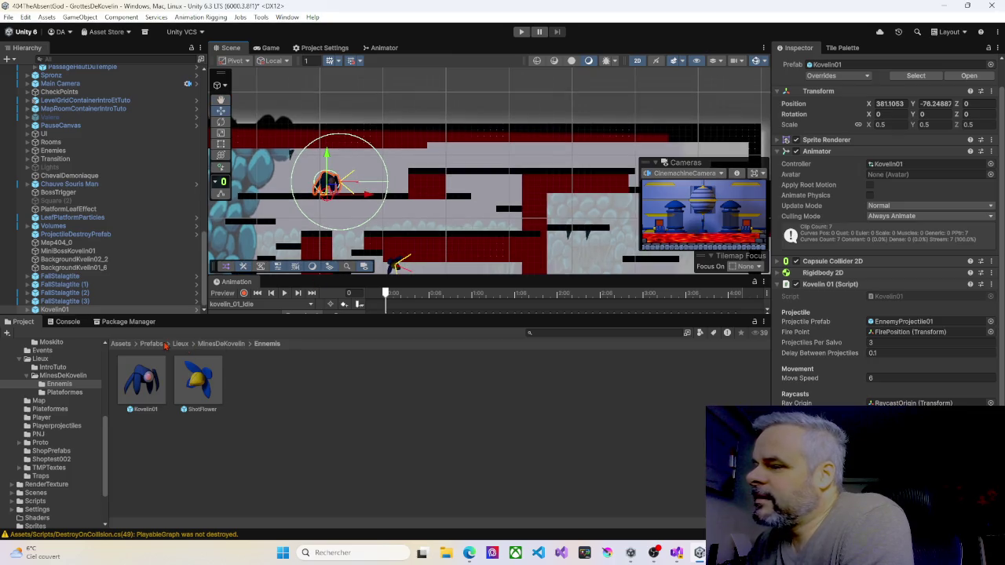
mouse_move(210, 383)
mouse_down()
mouse_move(499, 182)
mouse_move(514, 148)
mouse_move(491, 184)
mouse_move(522, 188)
mouse_up()
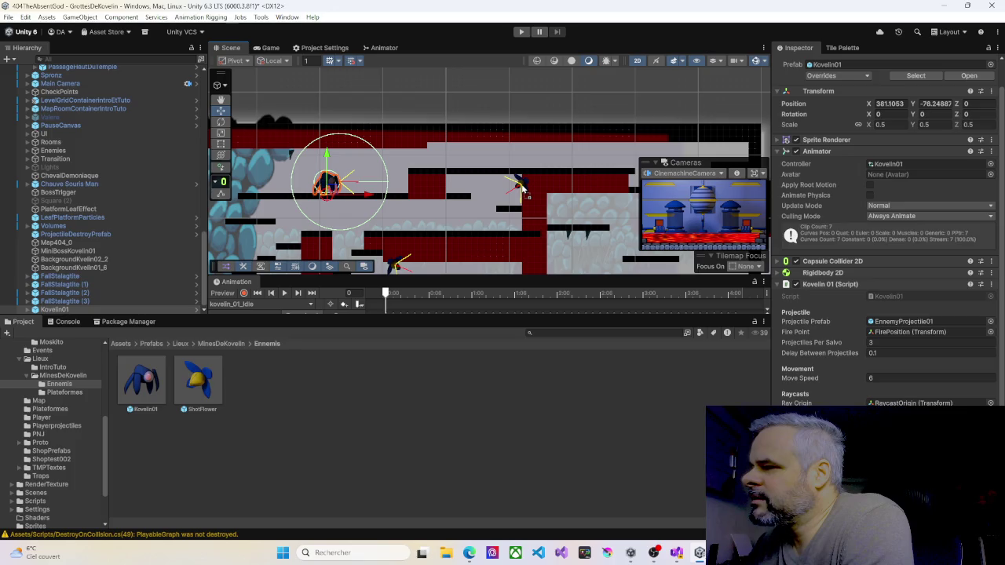
drag(522, 189, 522, 186)
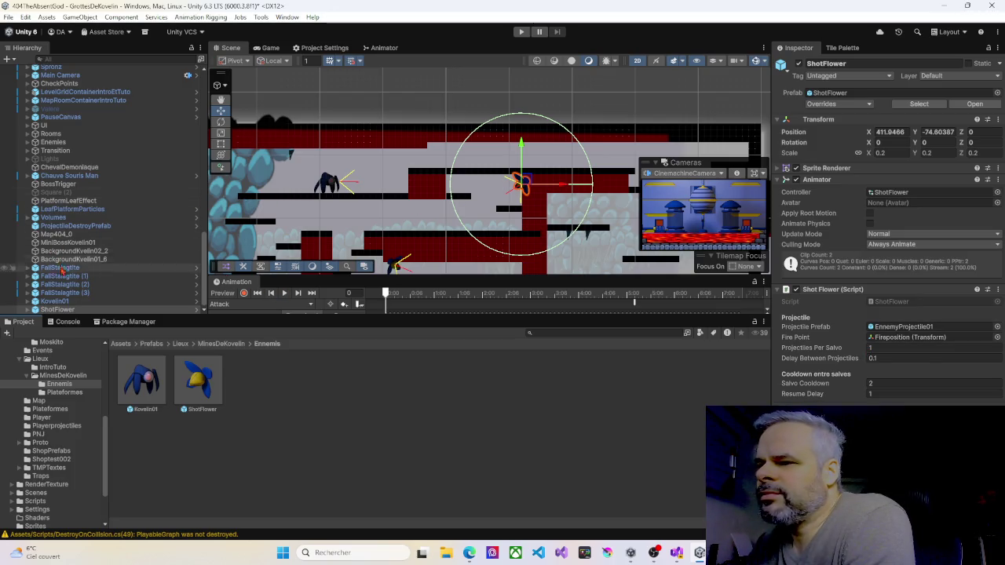
Step: Set the ShotFlower's DetectionZone radius to 0.72 and its Delay Between Projectiles to 0.1
click(28, 310)
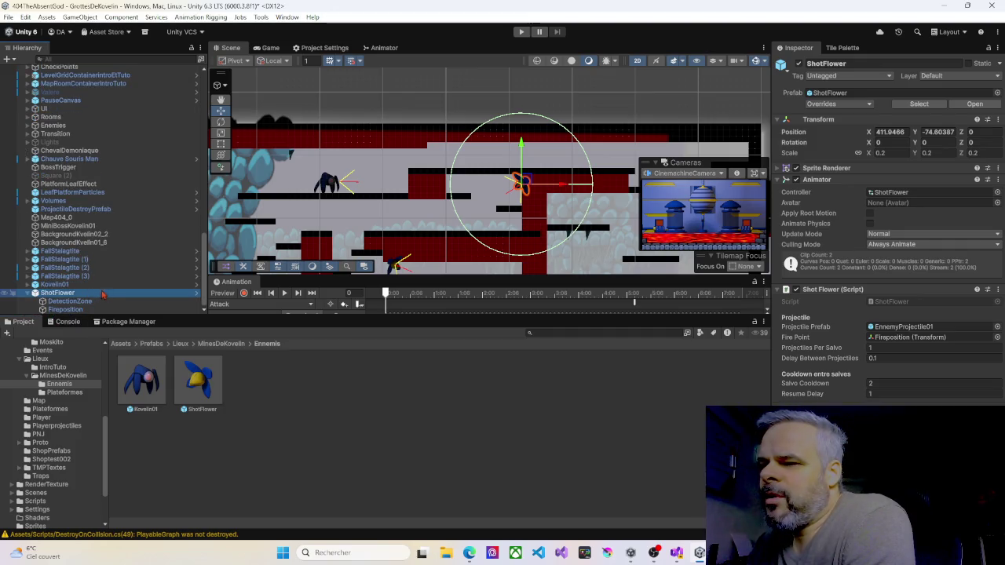
click(75, 301)
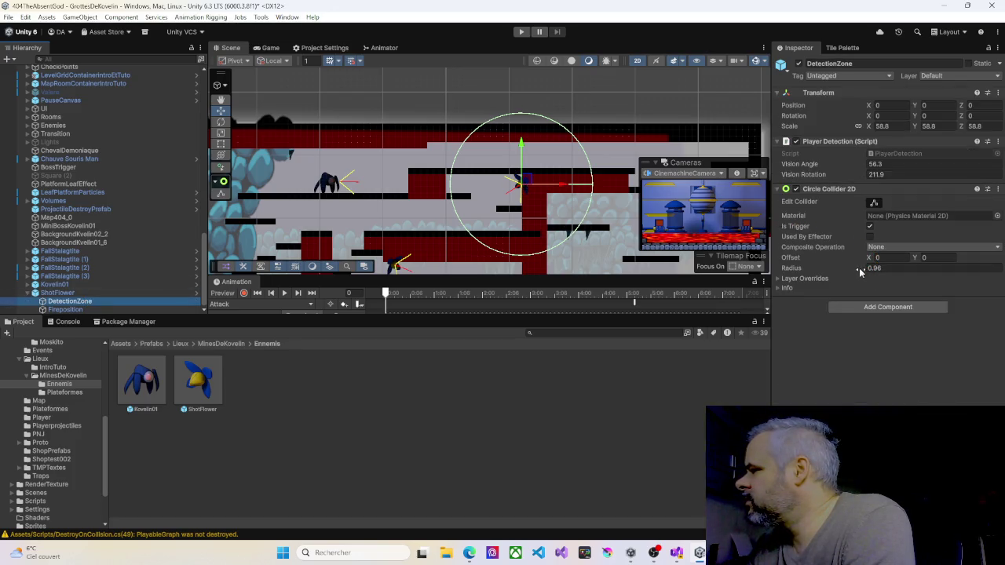
drag(860, 271, 852, 269)
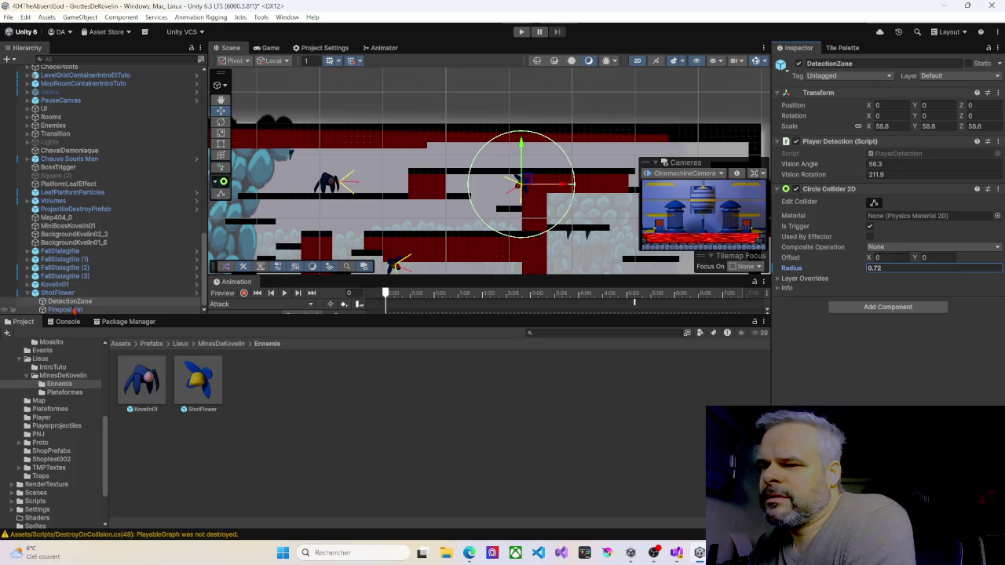
click(66, 293)
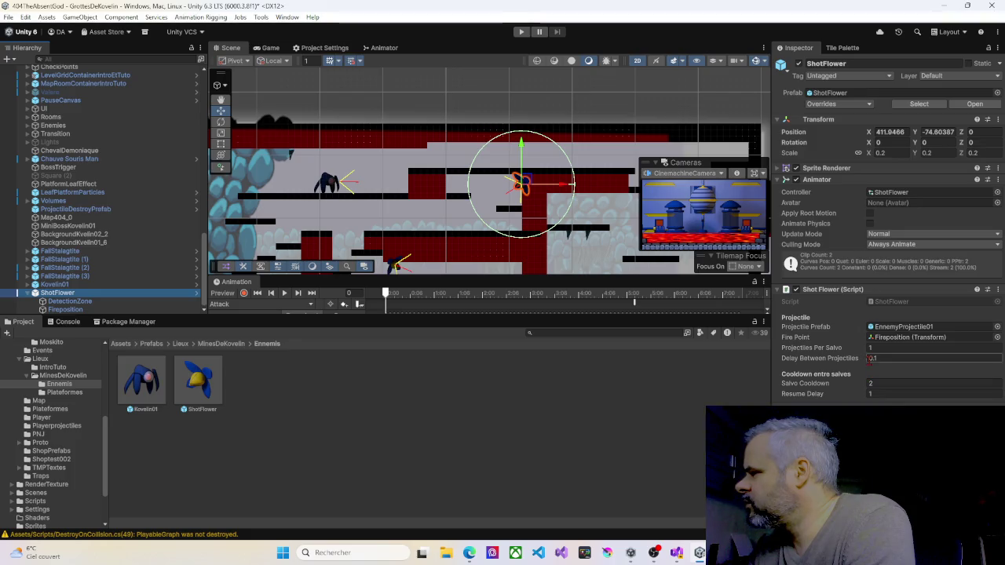
click(869, 358)
text(0.1)
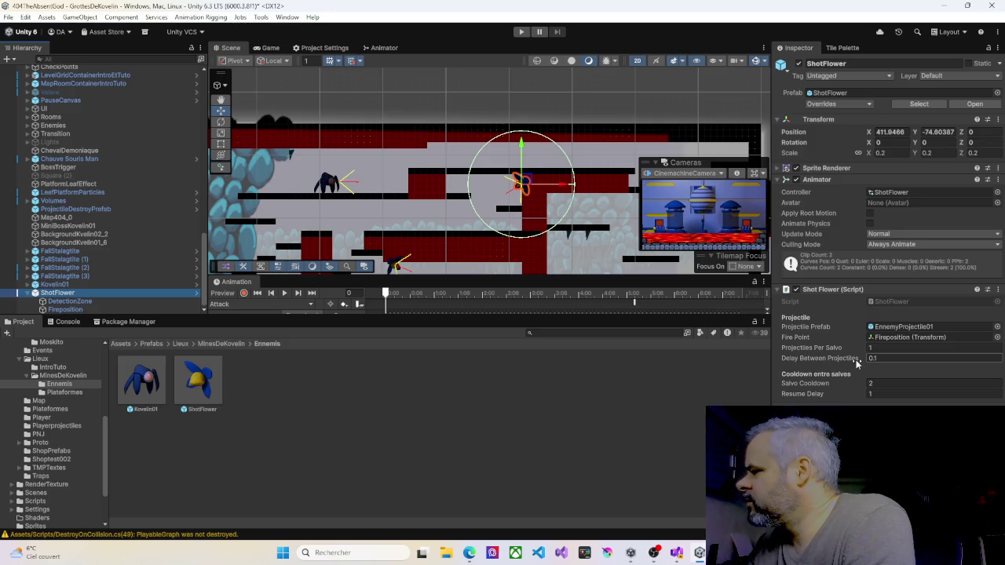
click(68, 302)
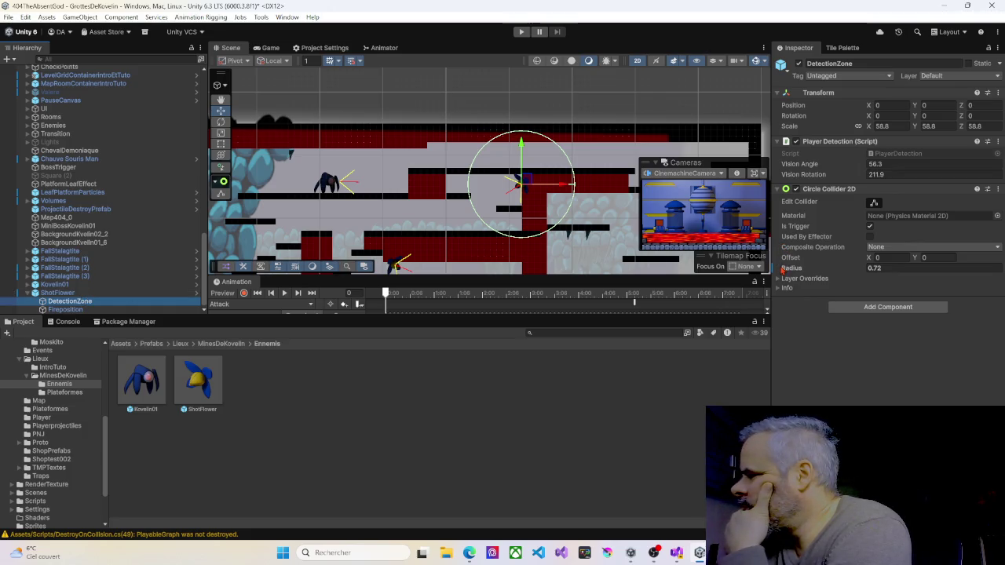
Step: Offset the upper detection zone to -0.39, -0.37, then review the lower ShotFlower's children
mouse_move(868, 262)
mouse_down()
mouse_move(862, 268)
mouse_move(913, 265)
mouse_up()
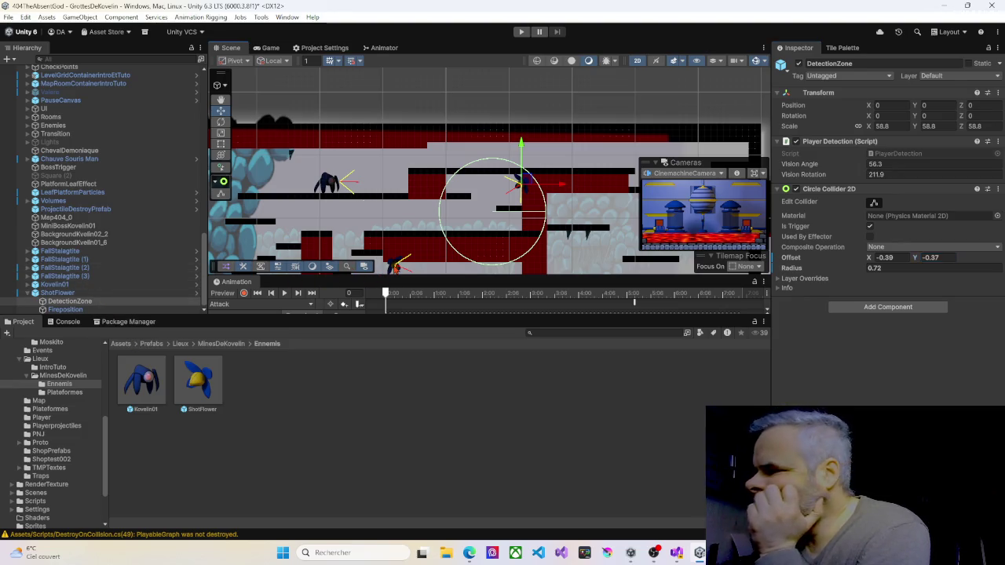
click(395, 264)
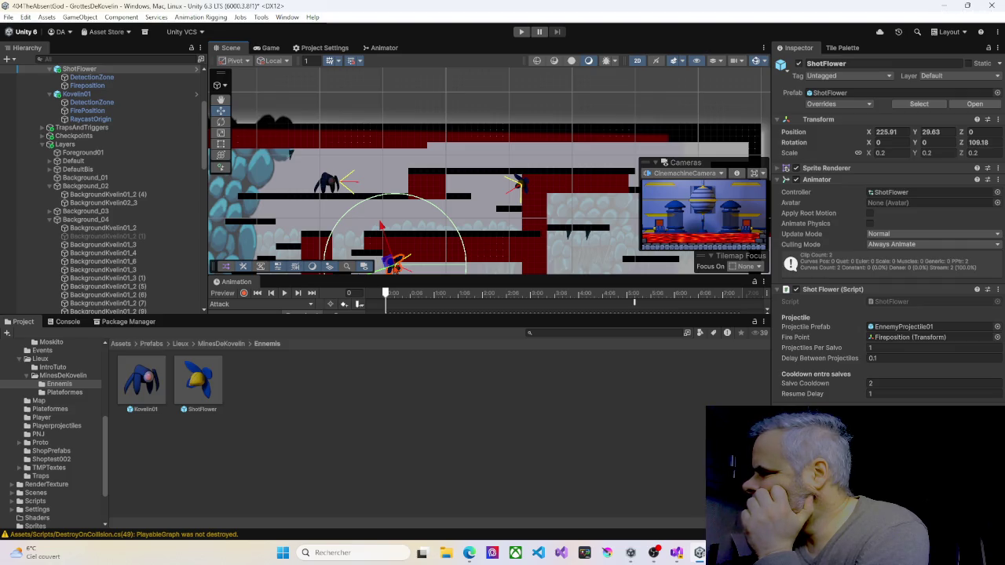
drag(396, 263, 388, 186)
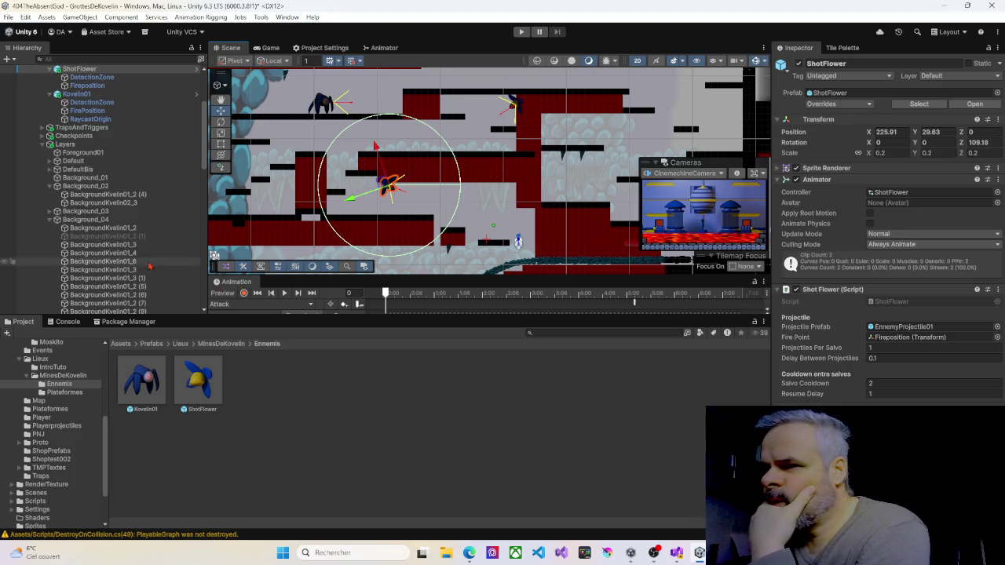
scroll(135, 262, up, 5)
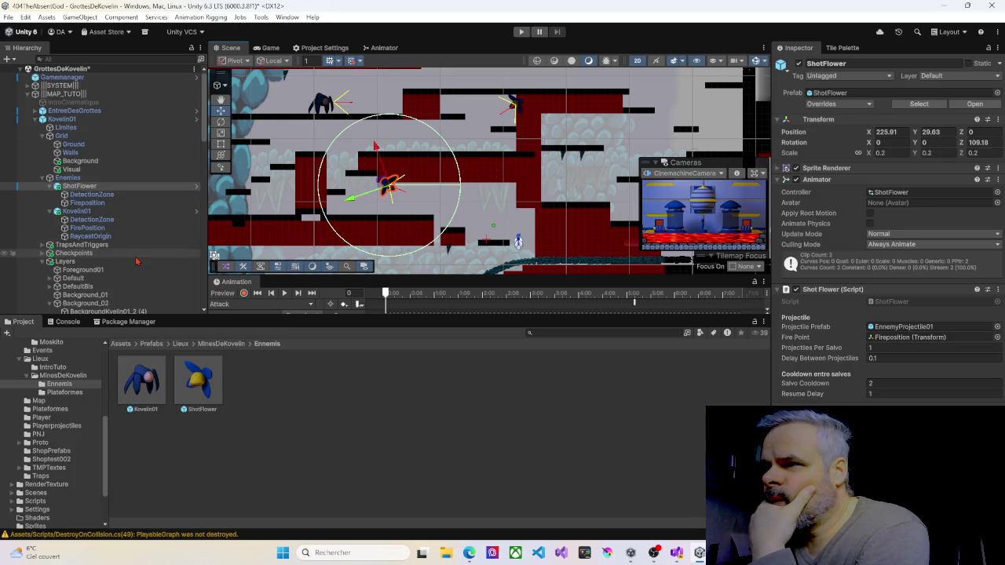
click(83, 196)
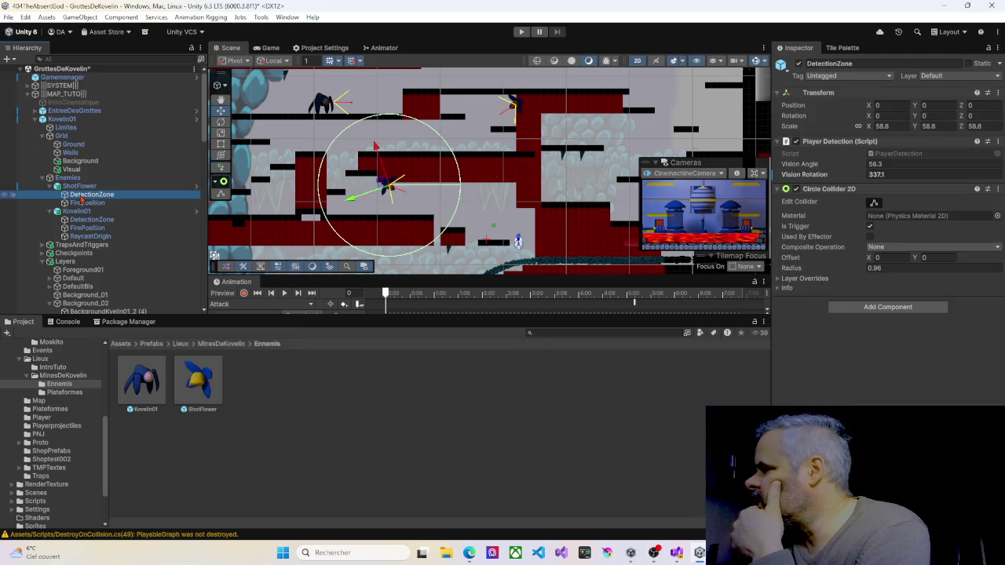
click(79, 204)
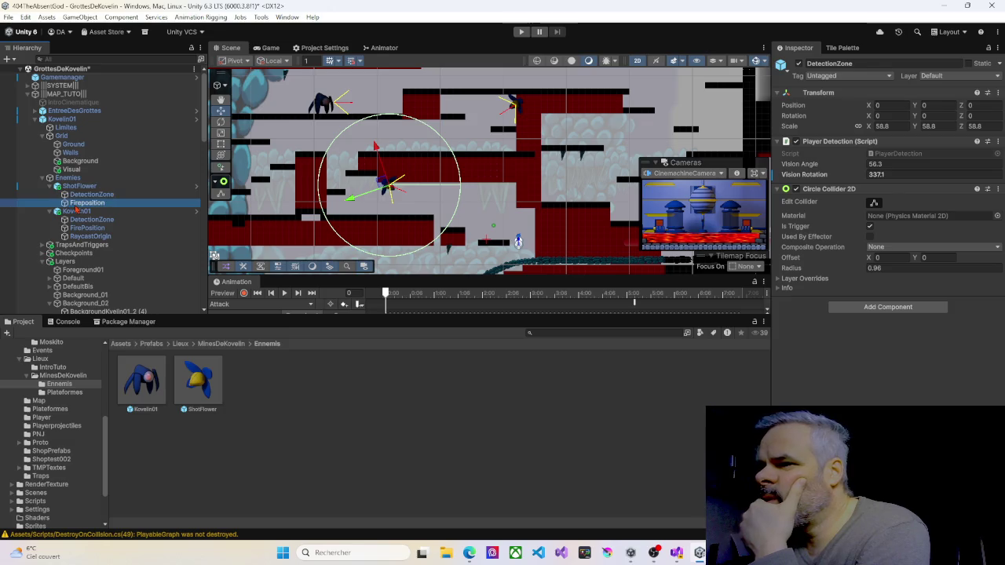
click(79, 195)
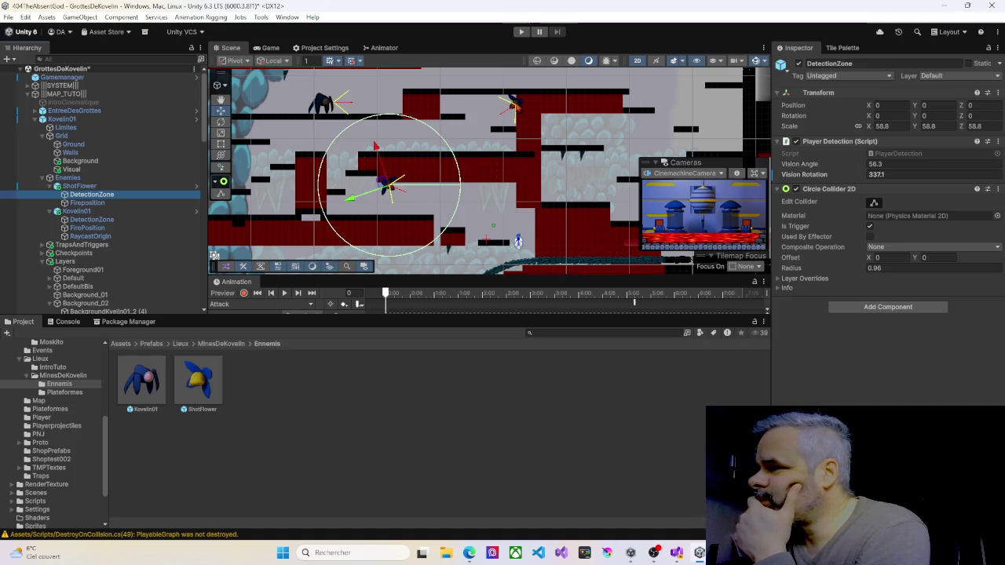
Step: Narrow the upper ShotFlower's detection Vision Angle from 56.3 to 31.1
click(514, 104)
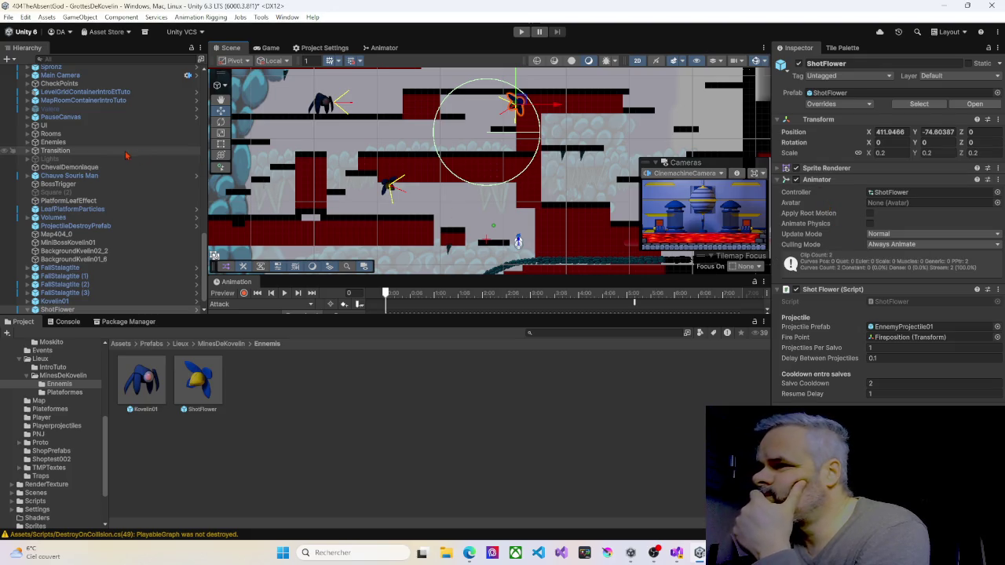
scroll(118, 228, down, 1)
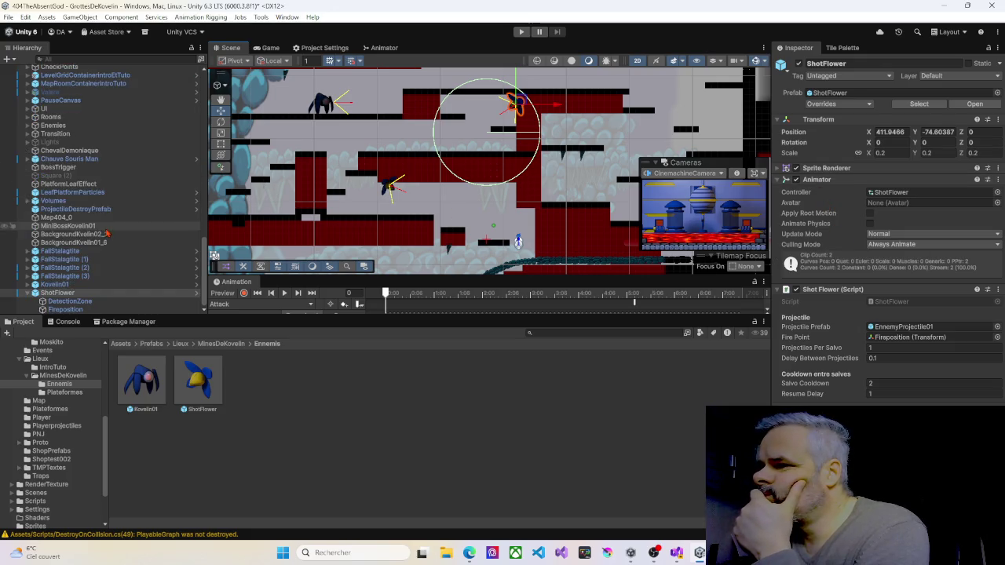
key(Right)
click(70, 302)
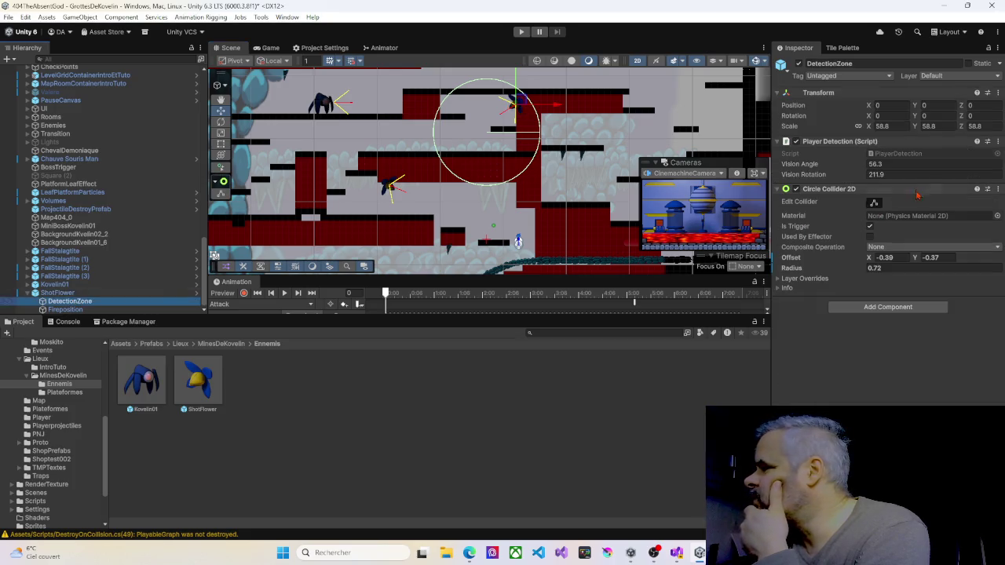
drag(866, 167, 826, 169)
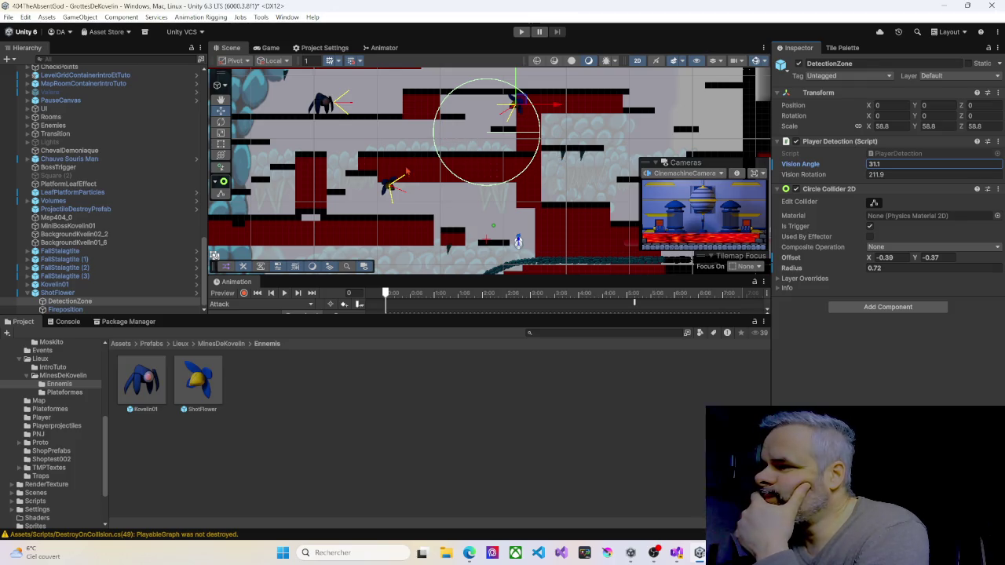
click(389, 188)
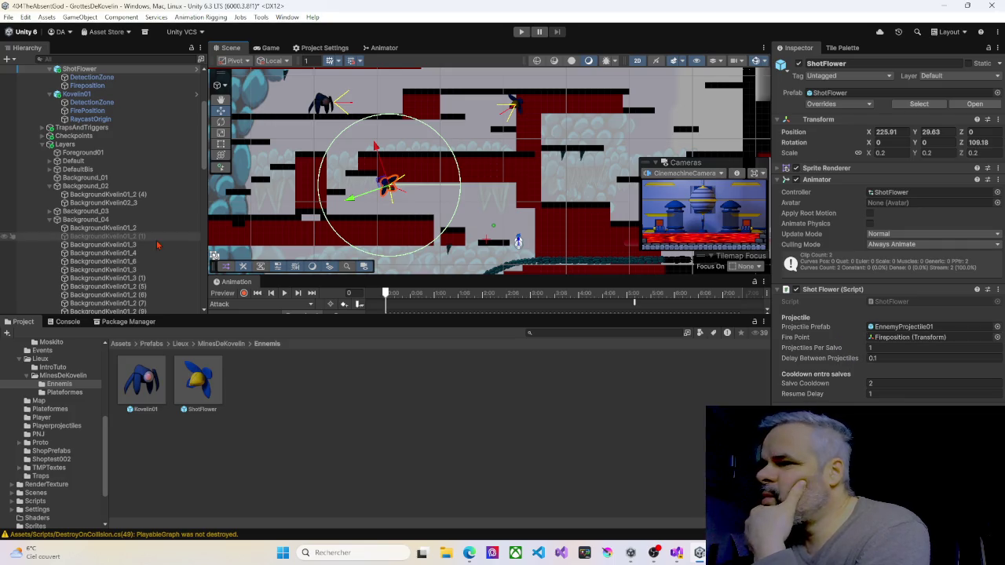
Step: Set lower ShotFlower detection offset -0.4, -0.15 and radius 0.57, then add another Kovelin01
scroll(133, 236, up, 5)
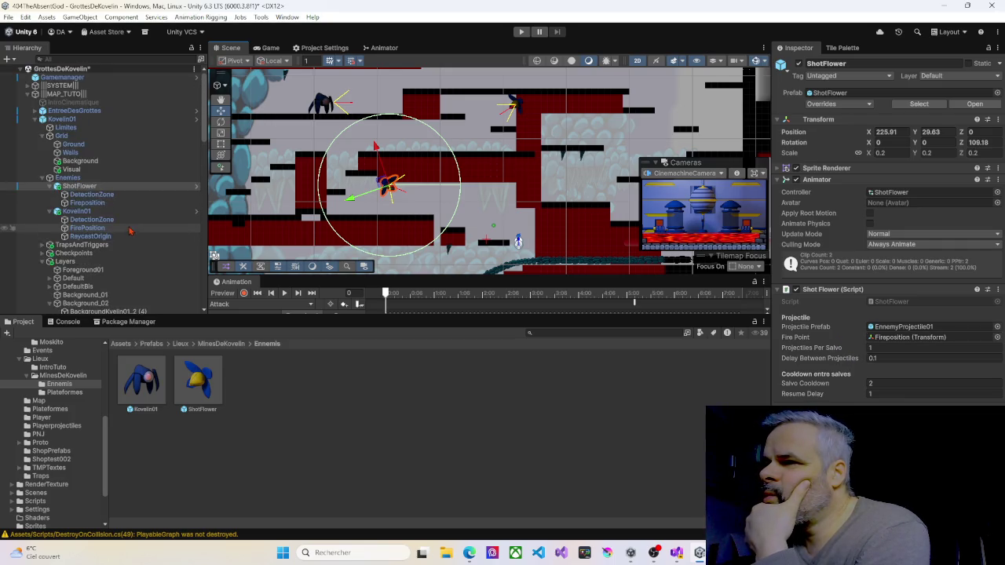
click(82, 194)
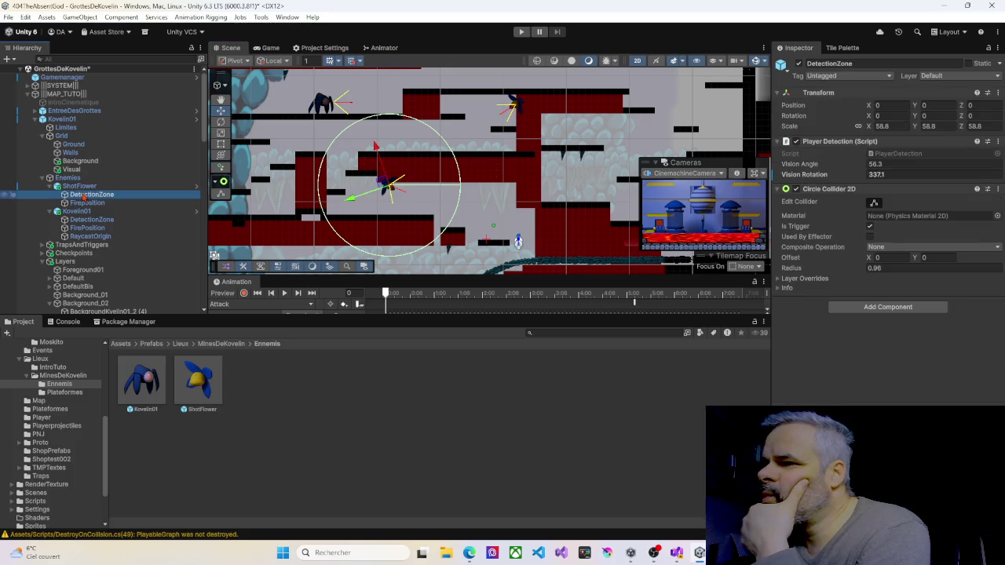
drag(874, 261, 862, 259)
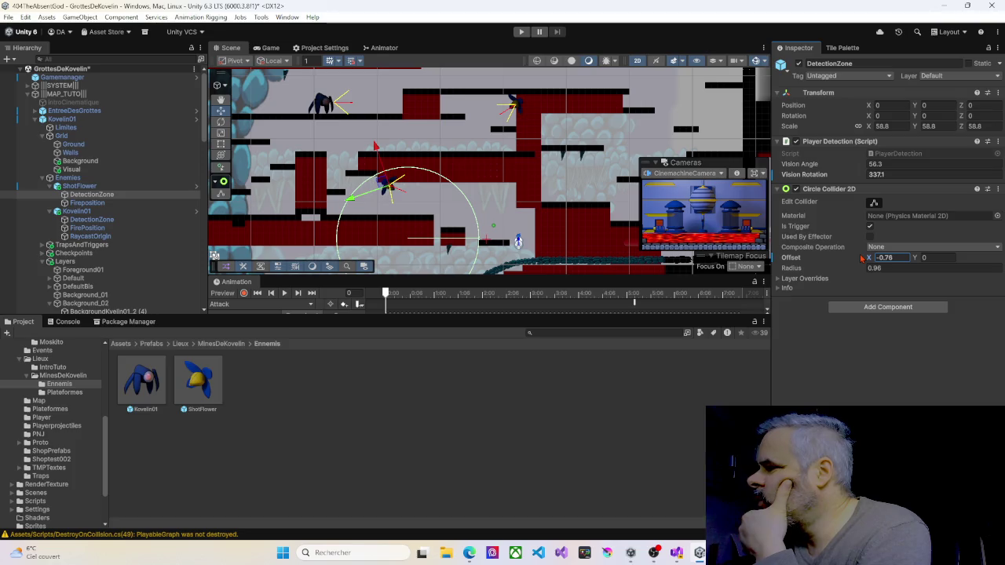
click(914, 260)
mouse_move(917, 261)
mouse_down()
mouse_move(853, 270)
mouse_move(880, 261)
mouse_up()
text(-0.4)
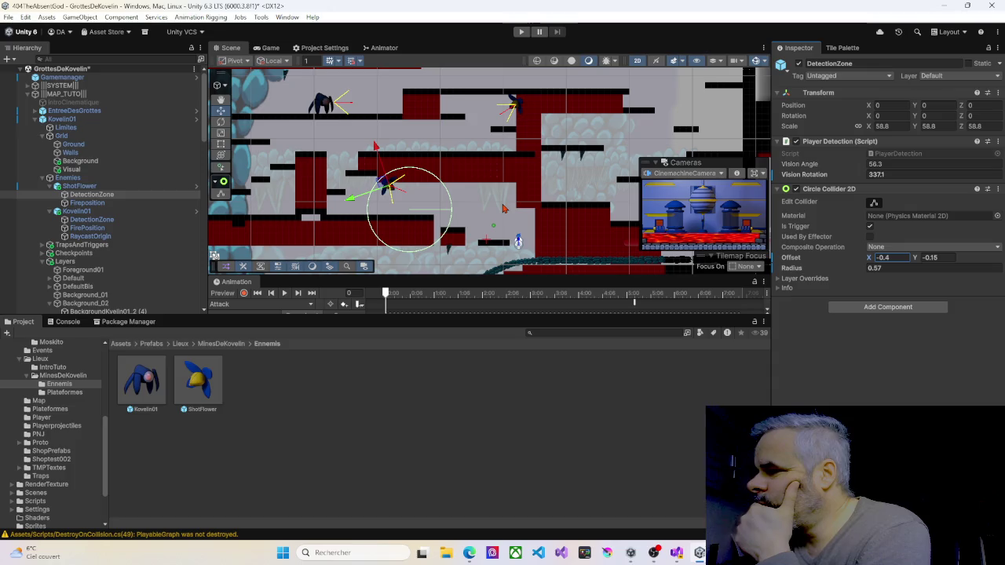
mouse_move(310, 175)
mouse_down()
mouse_move(404, 168)
mouse_move(449, 197)
mouse_move(308, 196)
mouse_move(323, 197)
mouse_up()
mouse_move(141, 381)
mouse_down()
mouse_move(606, 140)
mouse_move(598, 182)
mouse_move(612, 238)
mouse_move(514, 219)
mouse_up()
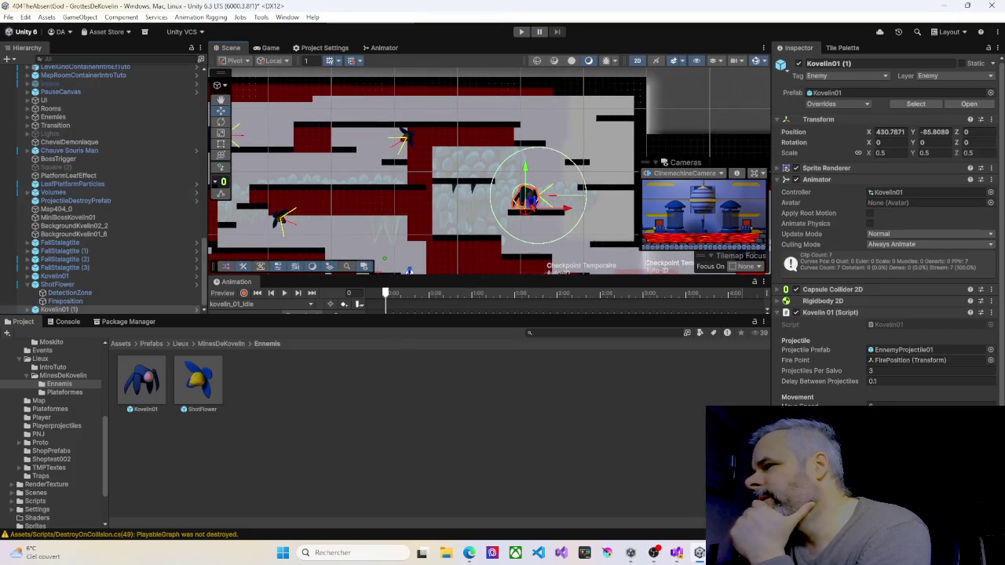
Step: Scale Kovelin01 (1) down to 0.38 and seat it on its platform at 430.88, -86.19
mouse_move(488, 211)
mouse_down()
mouse_move(467, 168)
mouse_move(477, 145)
mouse_move(491, 178)
mouse_up()
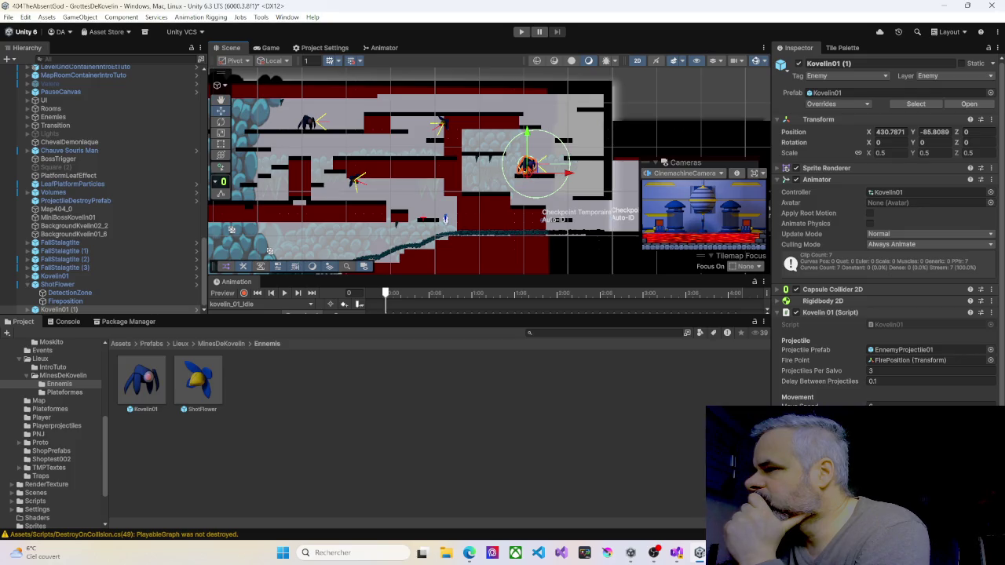
mouse_move(413, 217)
mouse_down()
mouse_move(470, 178)
mouse_move(459, 208)
mouse_up()
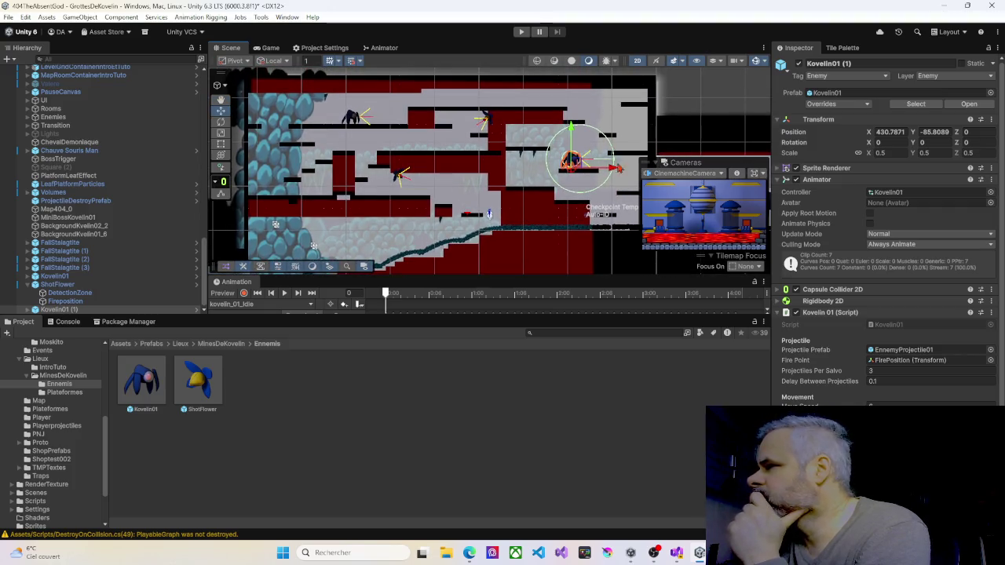
scroll(585, 171, up, 2)
scroll(584, 172, up, 3)
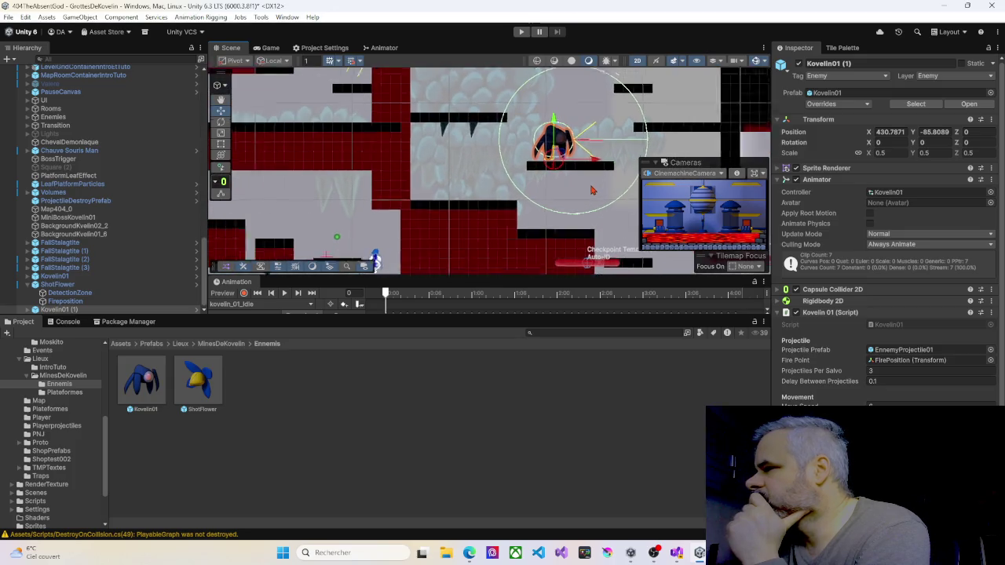
scroll(531, 186, up, 2)
click(868, 153)
drag(868, 154, 861, 156)
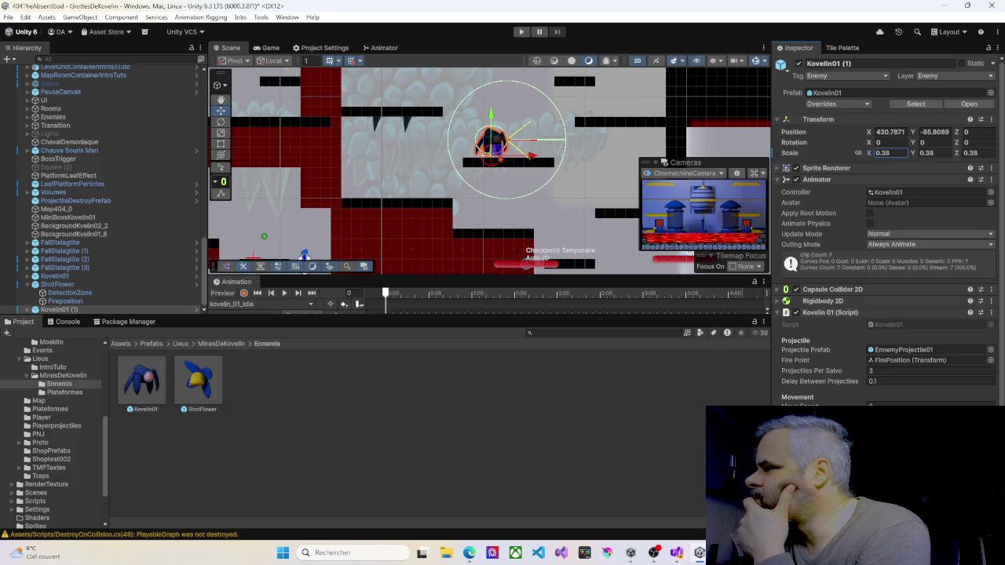
drag(493, 151, 496, 161)
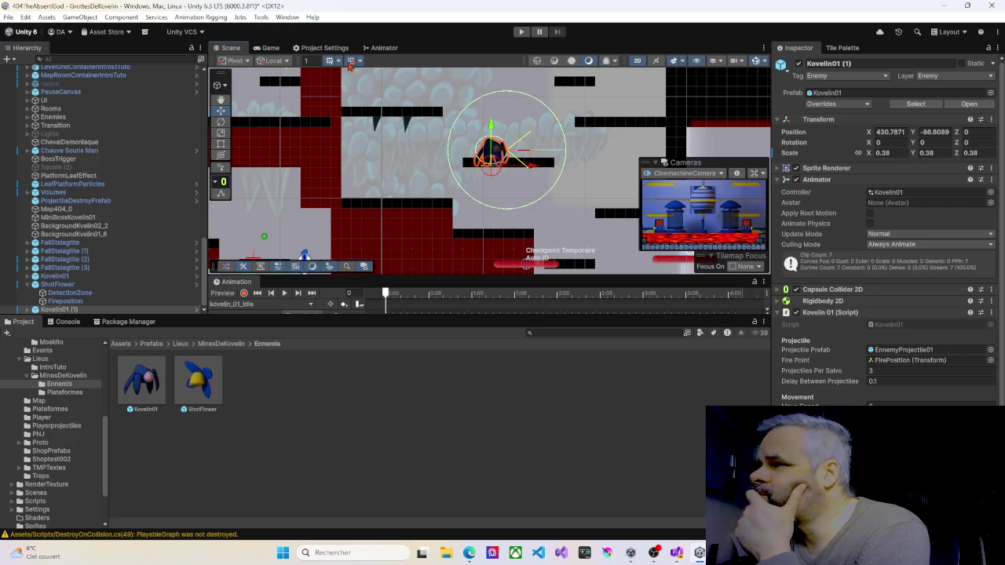
drag(493, 165, 492, 155)
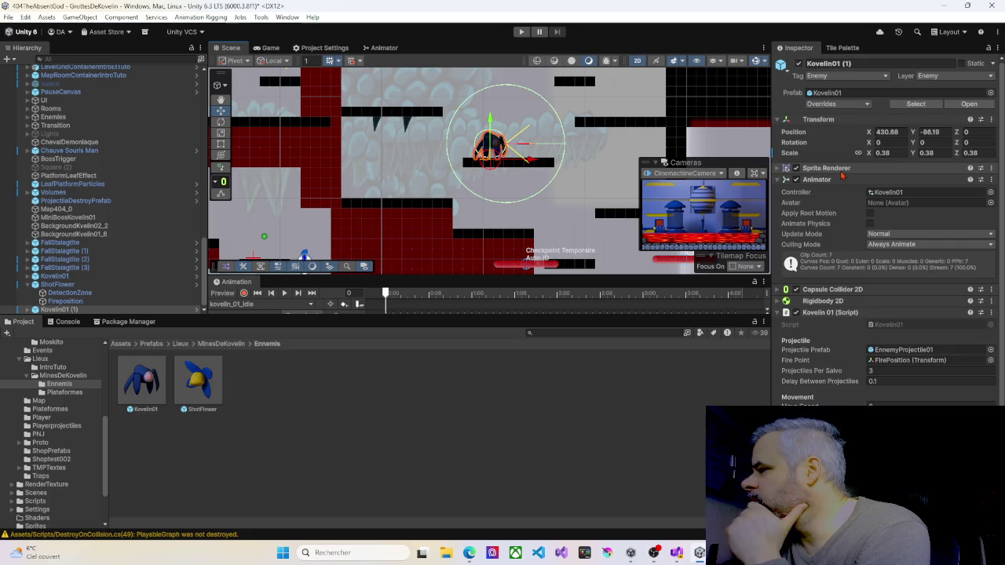
scroll(838, 303, down, 2)
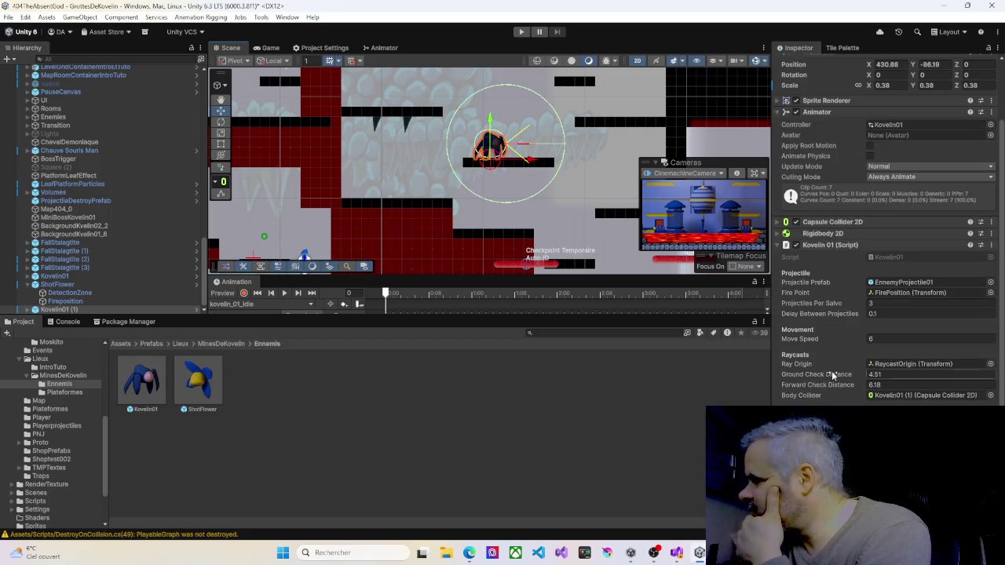
Step: Set projectiles per salvo to 1 and Apply All overrides to the Kovelin01 prefab
click(908, 303)
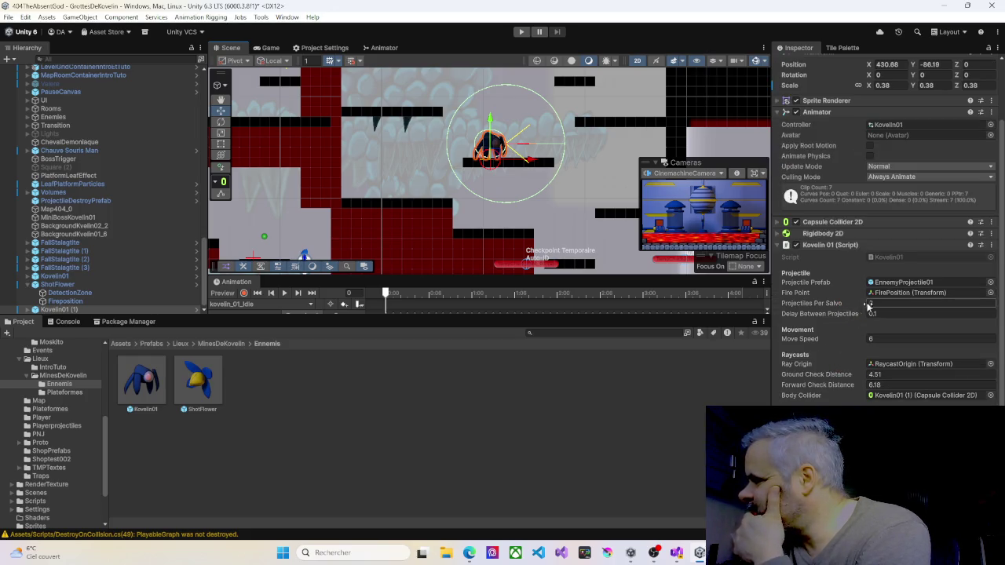
text(1)
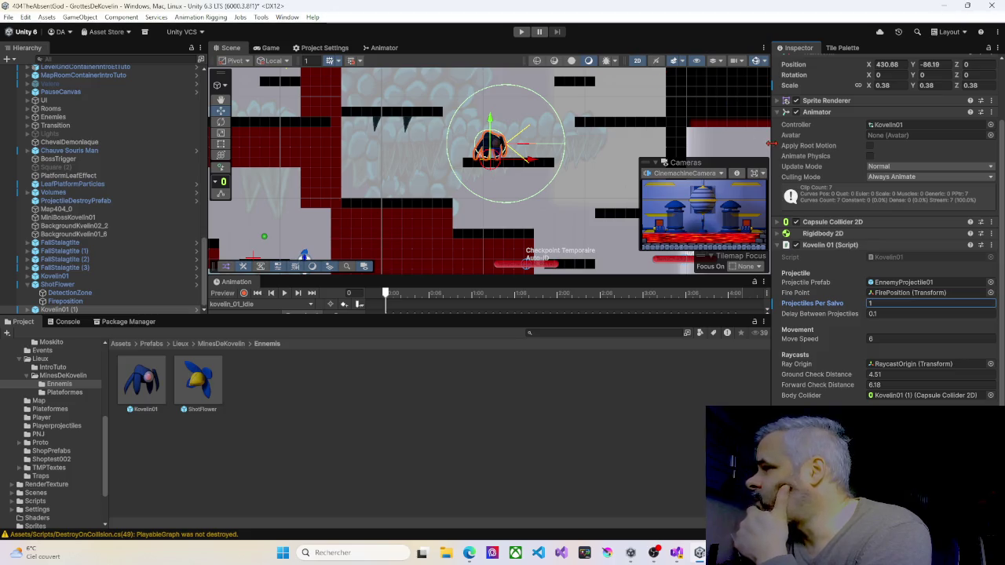
scroll(833, 115, up, 3)
click(840, 104)
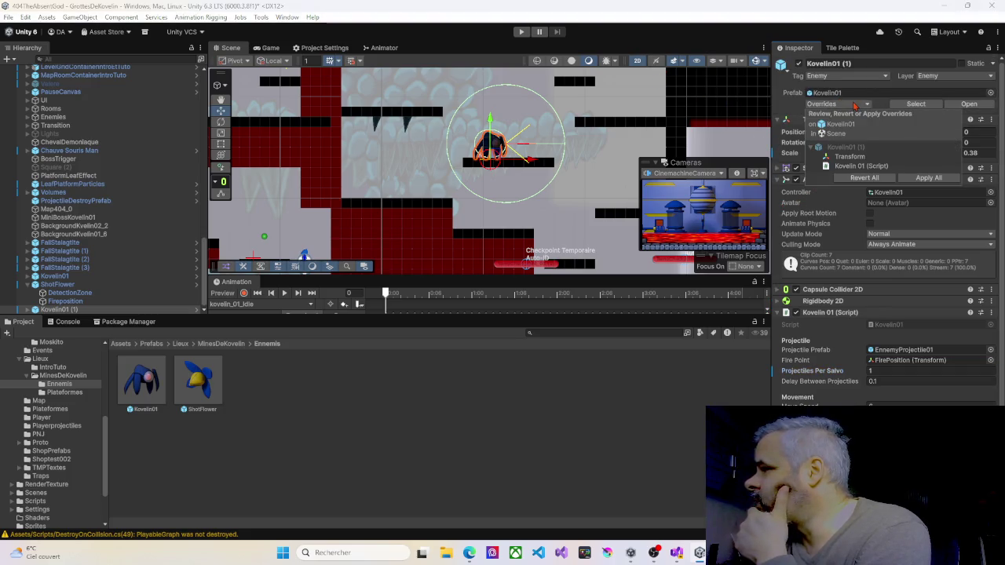
click(928, 177)
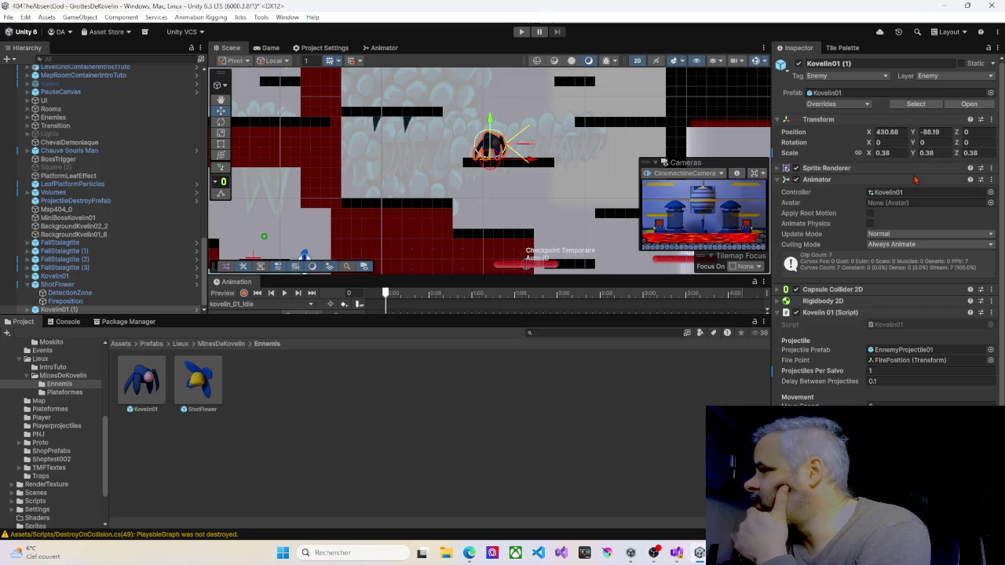
Step: Pan across the level and start a playtest
scroll(430, 163, down, 5)
mouse_move(314, 184)
mouse_down()
mouse_move(442, 171)
mouse_move(462, 110)
mouse_move(439, 149)
mouse_move(408, 126)
mouse_move(430, 184)
mouse_move(414, 232)
mouse_move(394, 254)
mouse_move(369, 115)
mouse_move(401, 103)
mouse_up()
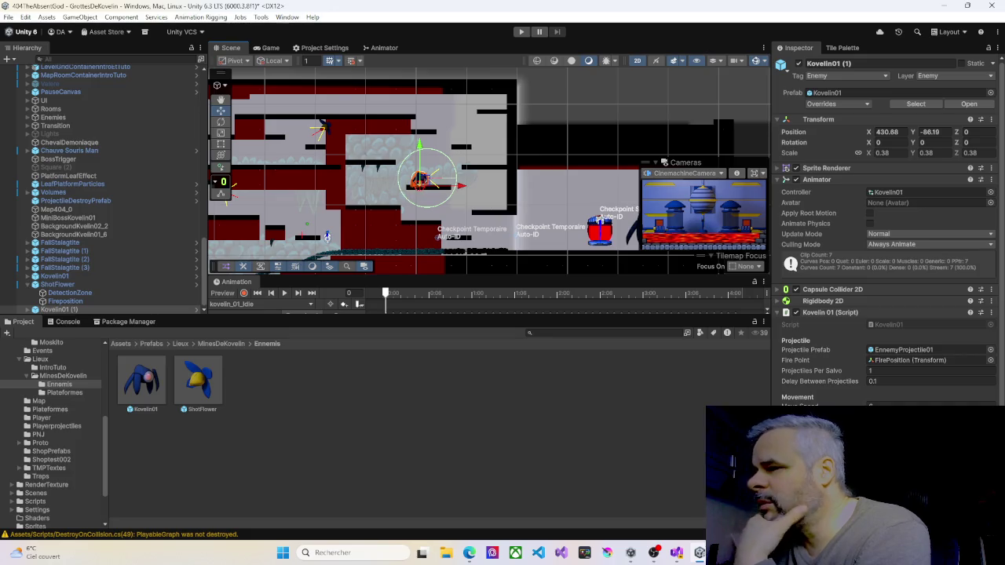
click(521, 32)
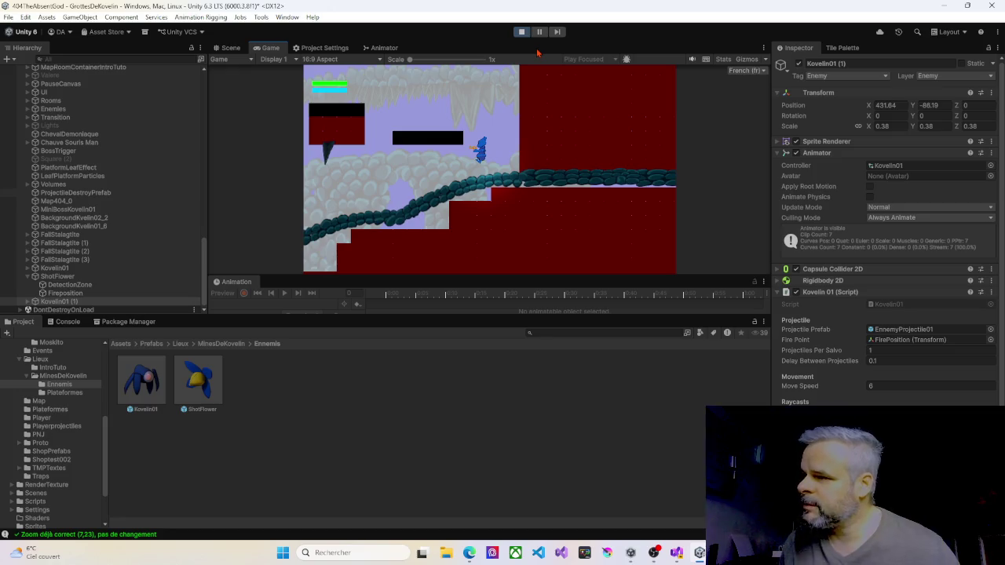
Step: Walk and jump the player past the Kovelin enemies, then end the playtest
key(Right)
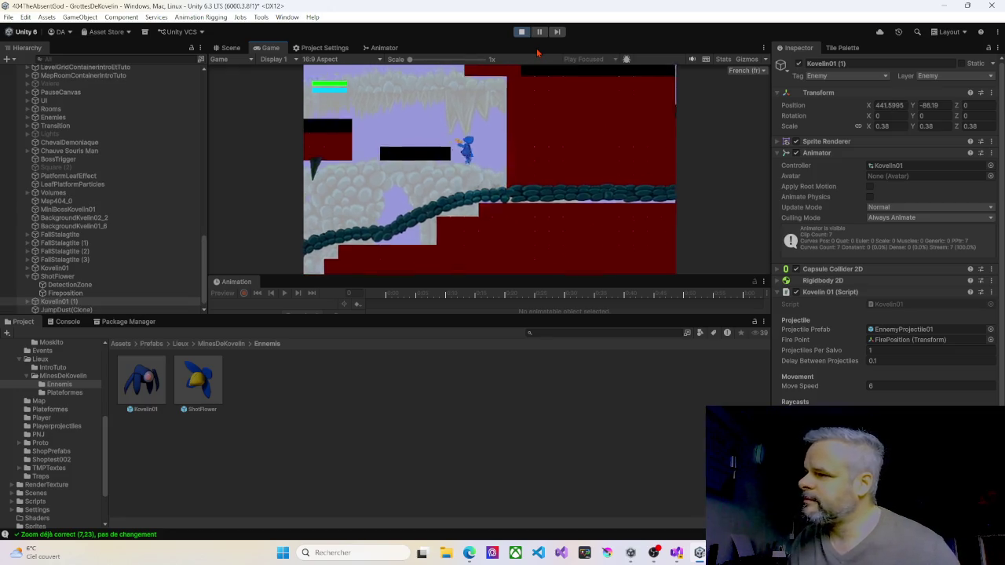
key(Right)
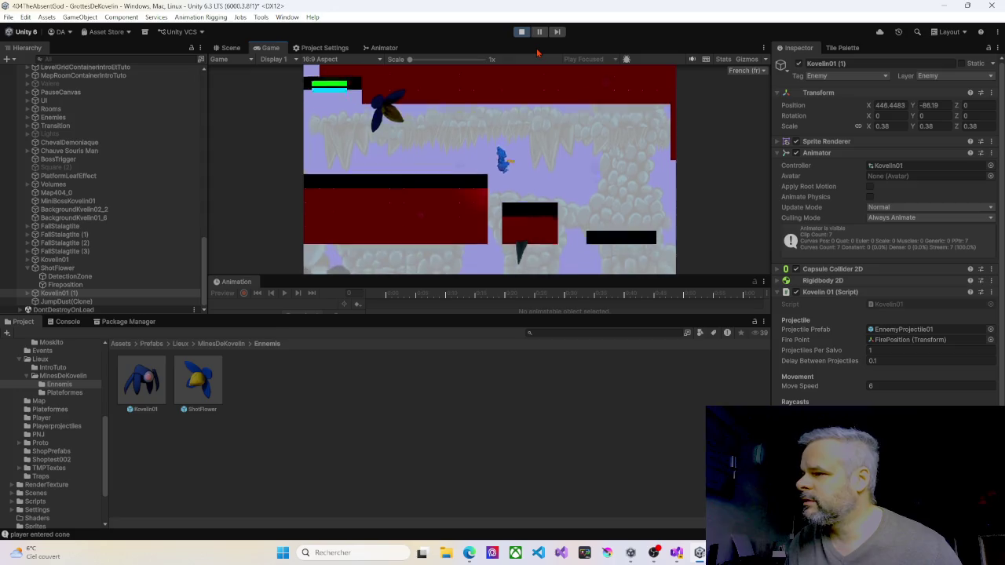
key(Right)
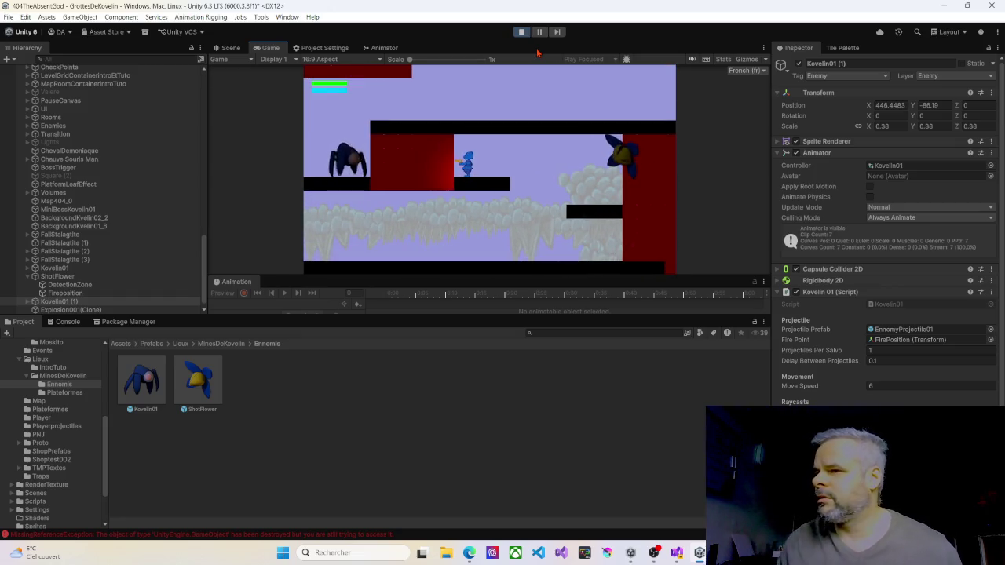
click(521, 31)
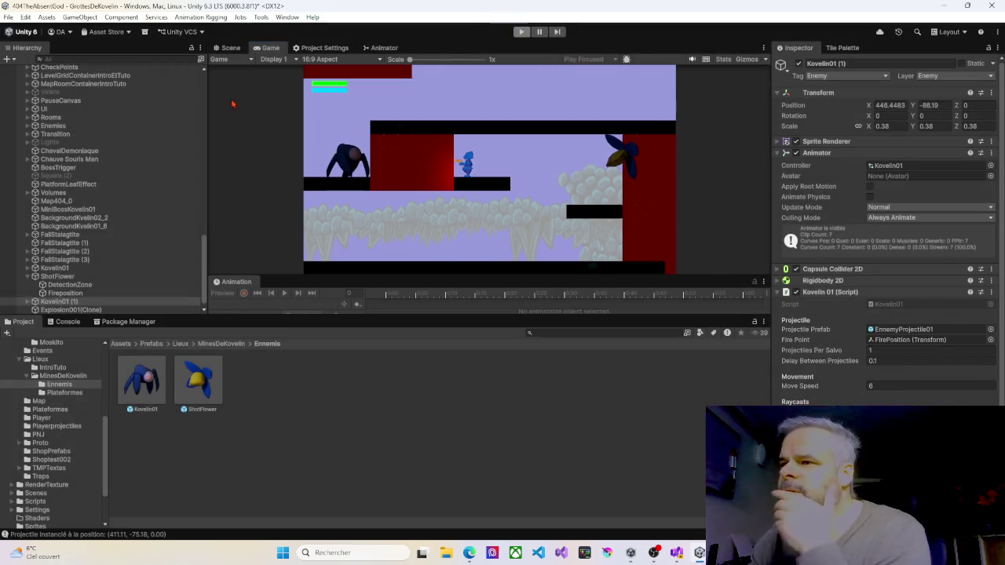
Step: Inspect the Ground and Walls tilemaps' layer settings in the Hierarchy
scroll(92, 186, up, 5)
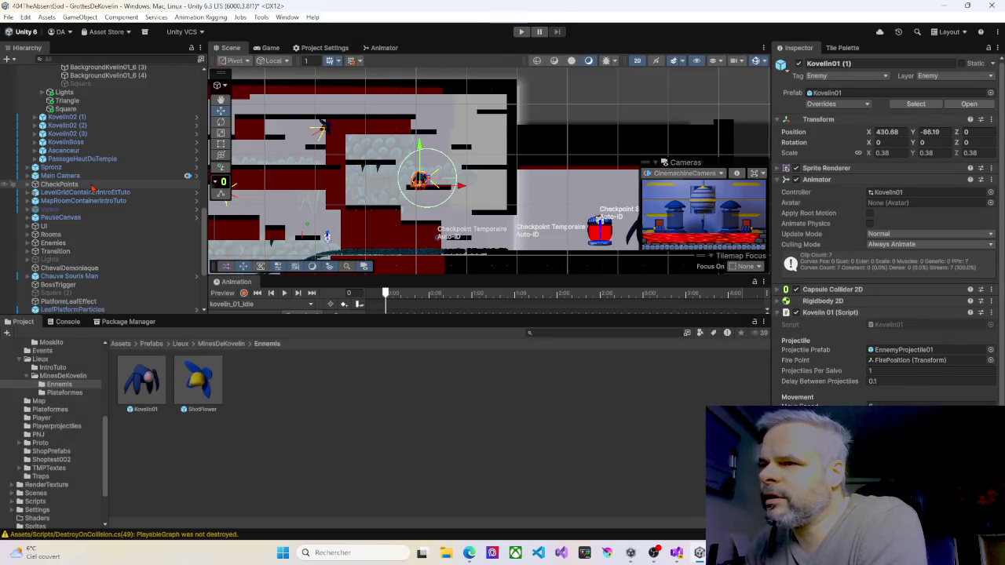
scroll(92, 187, up, 10)
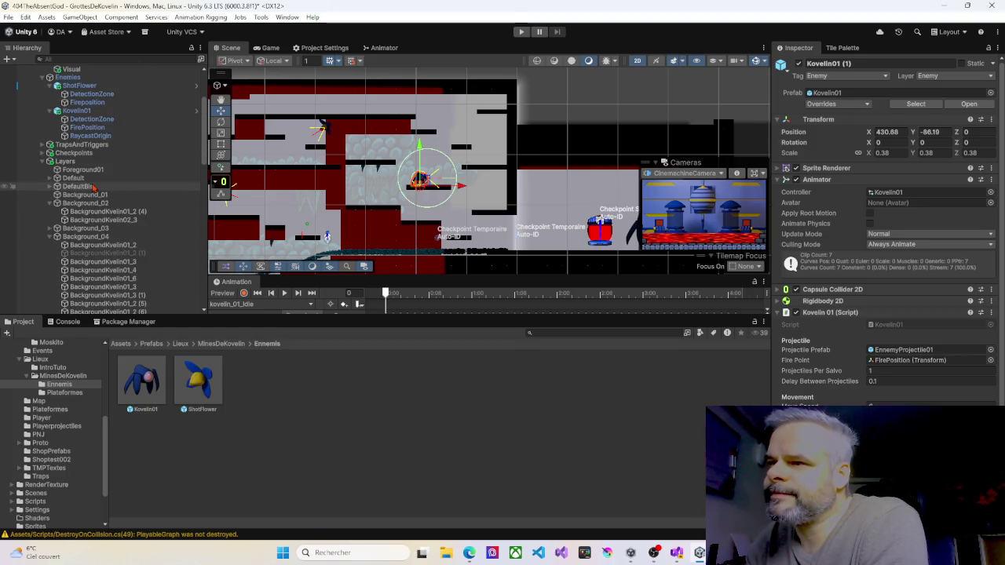
scroll(87, 167, up, 4)
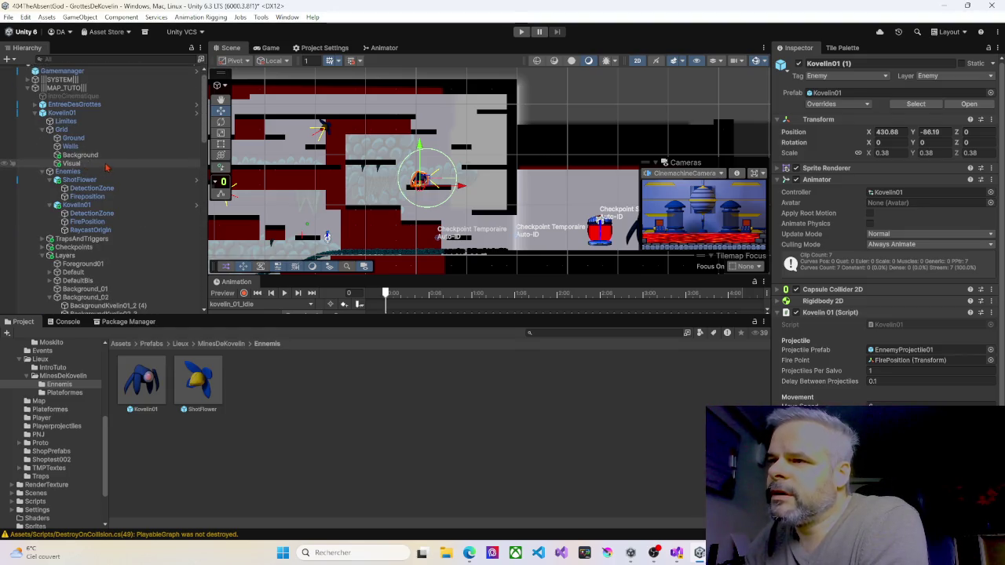
scroll(107, 167, up, 1)
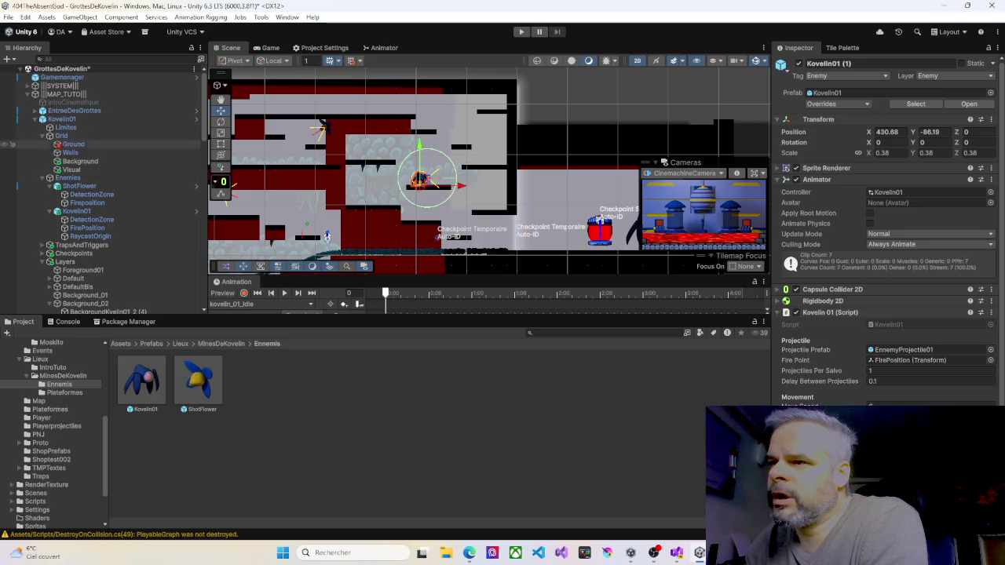
click(69, 146)
click(77, 153)
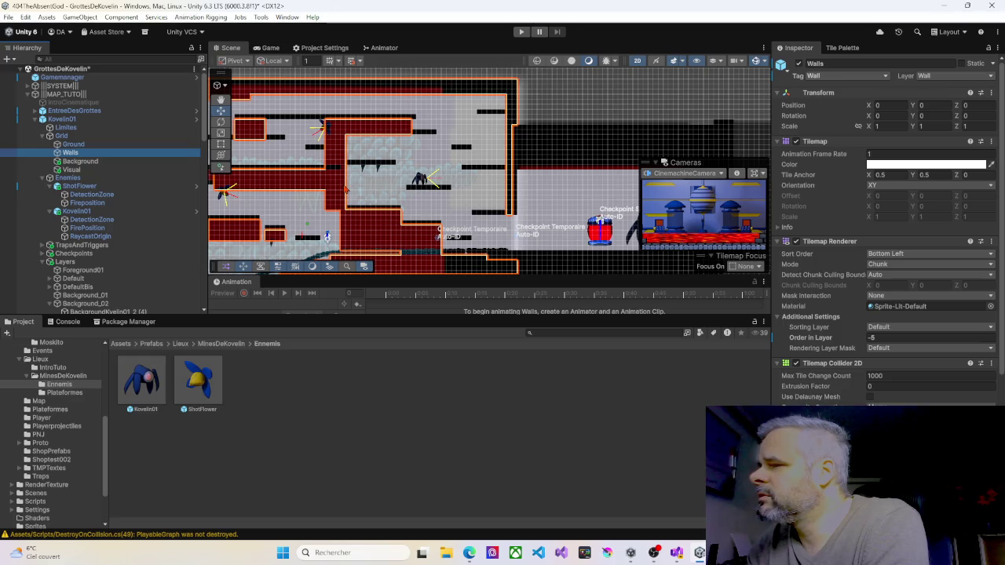
Step: Select the first Kovelin01 enemy in the upper-left of the level
drag(321, 191, 485, 180)
scroll(357, 156, up, 5)
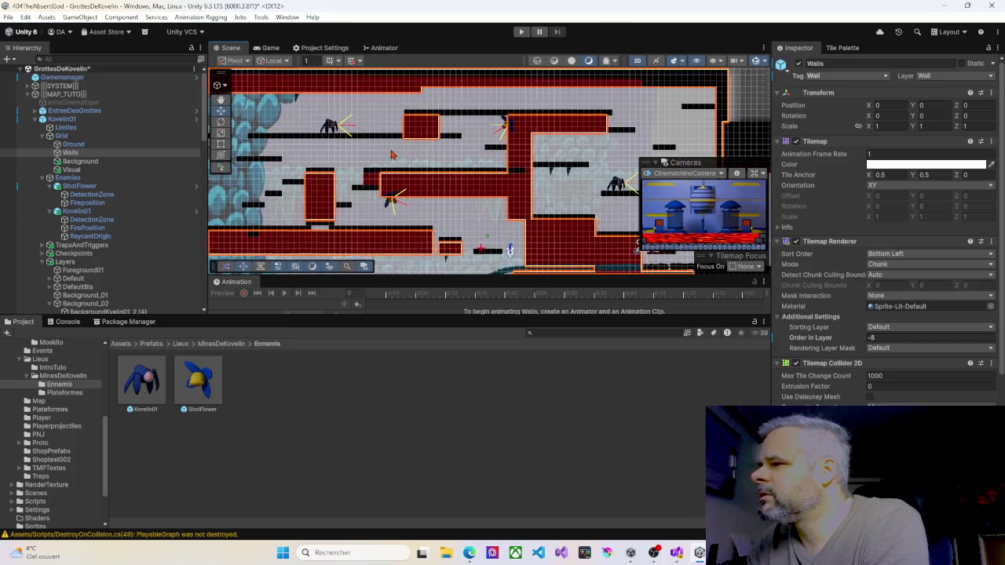
drag(357, 156, 415, 165)
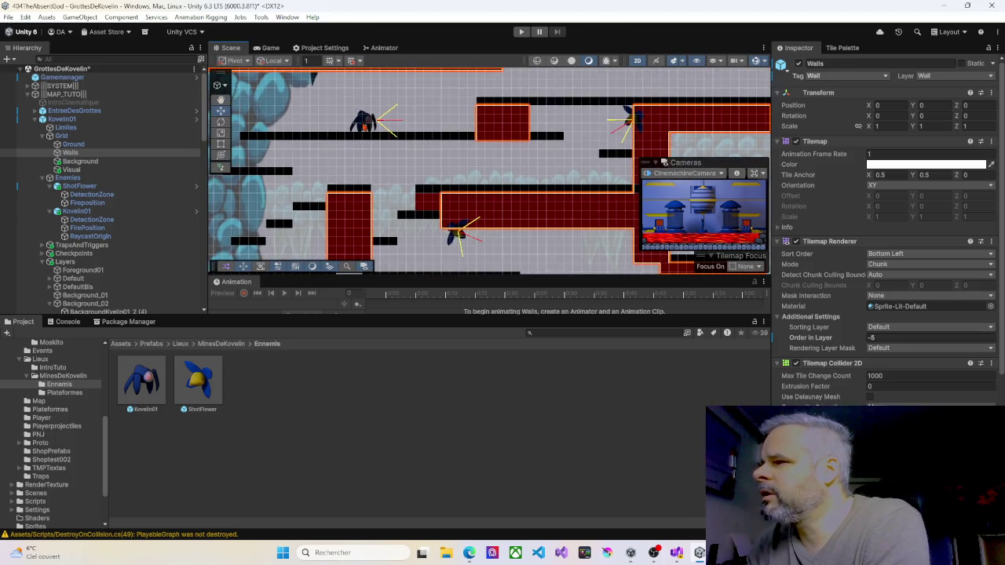
click(363, 124)
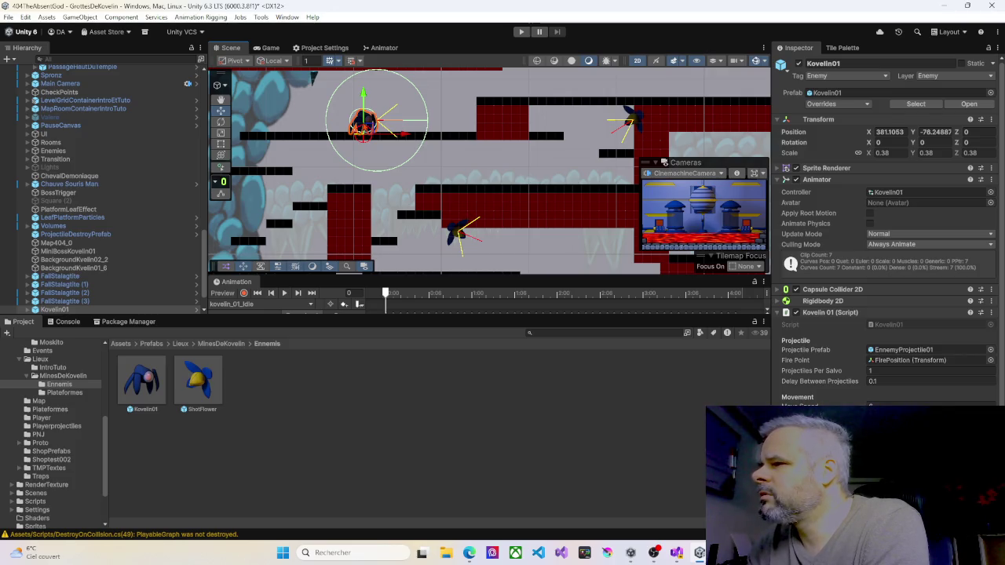
Step: Start a playtest and pan the Scene view to frame Kovelin01 next to the player
click(521, 32)
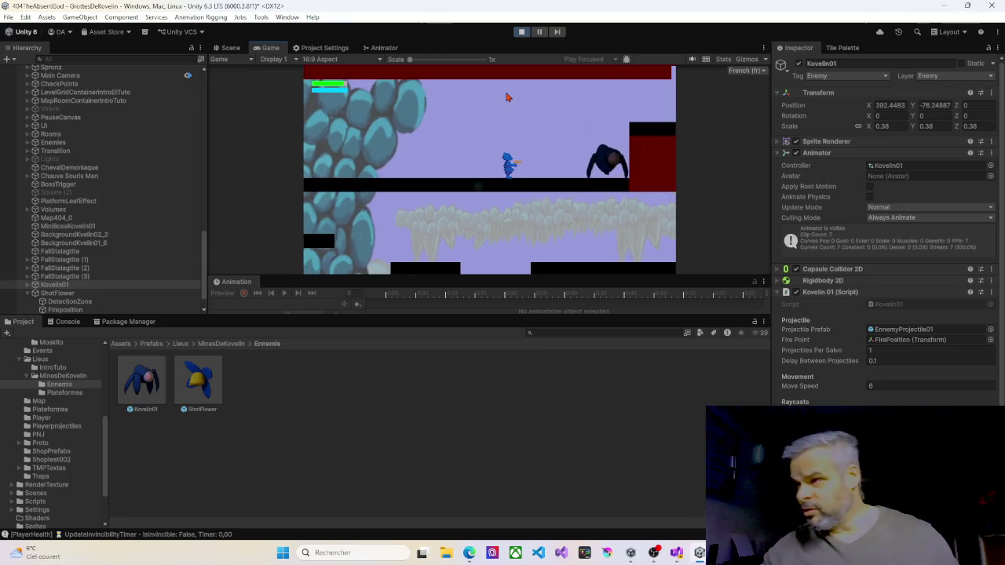
click(229, 48)
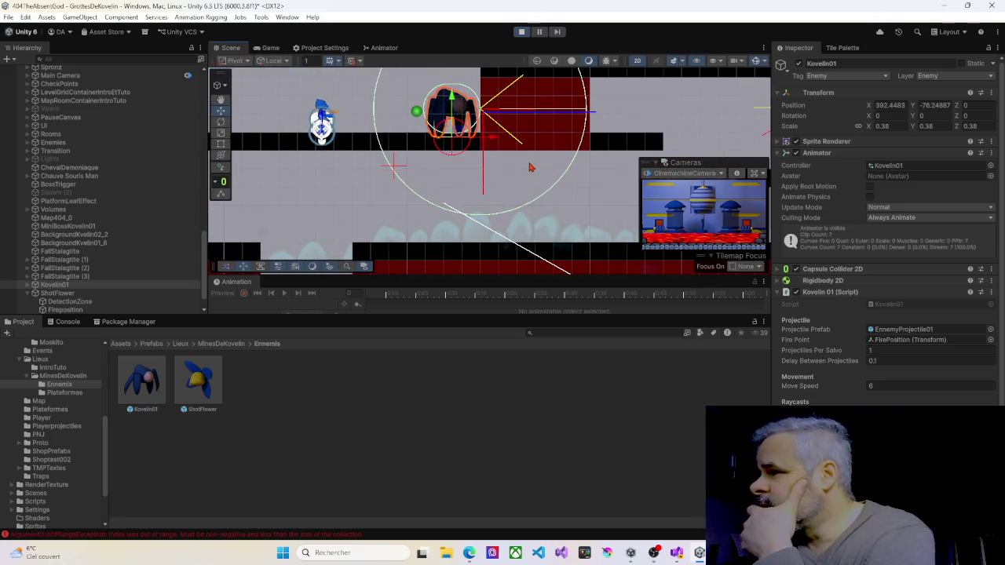
drag(529, 164, 511, 195)
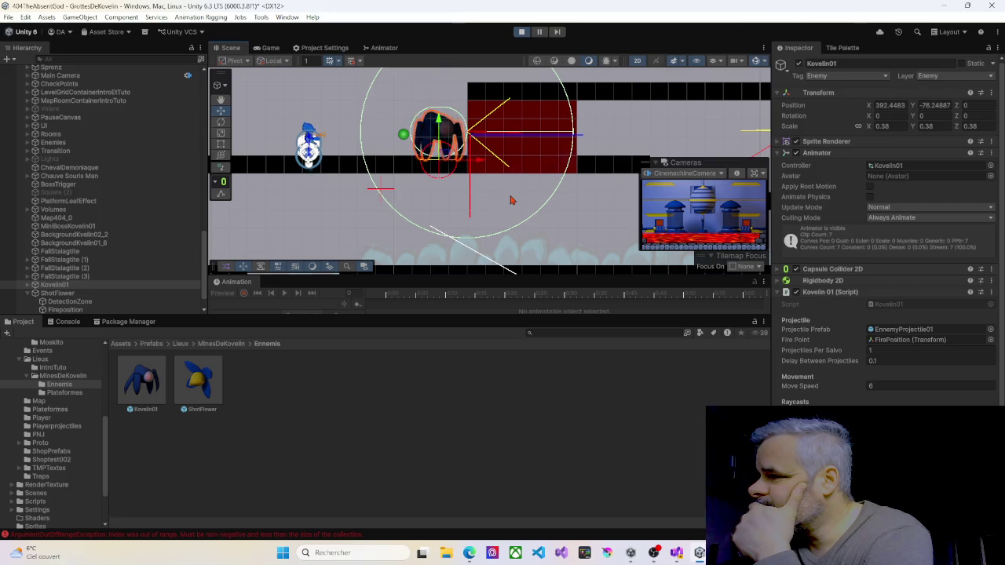
drag(515, 202, 461, 197)
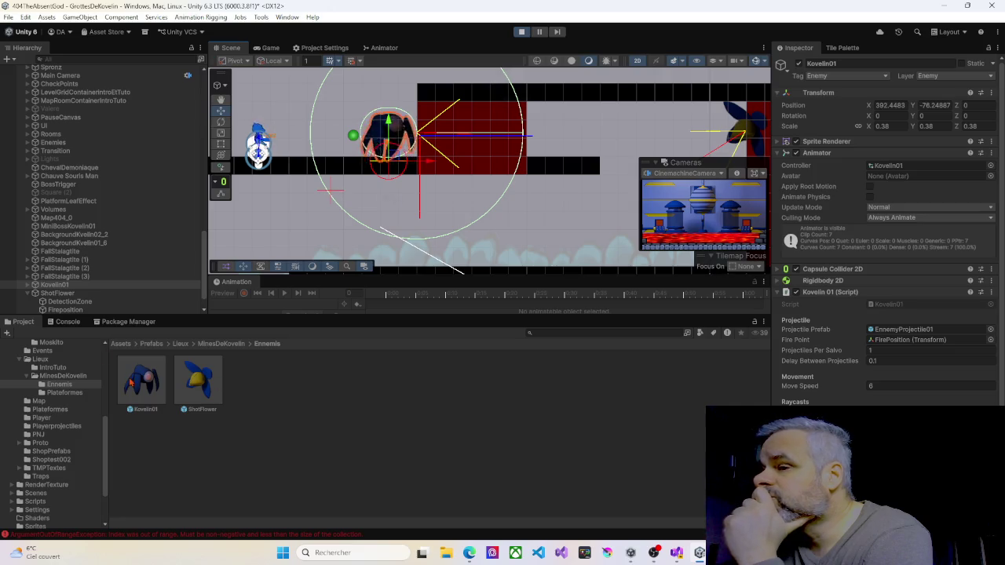
Step: Show the Console, scroll back through the logs, clear them, then frame the selected enemy
click(59, 323)
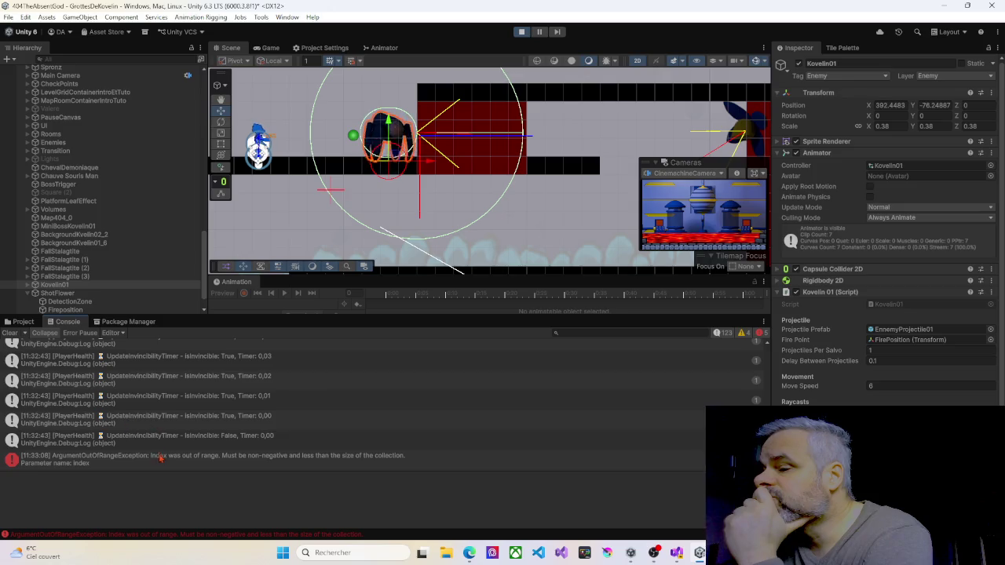
scroll(163, 468, up, 5)
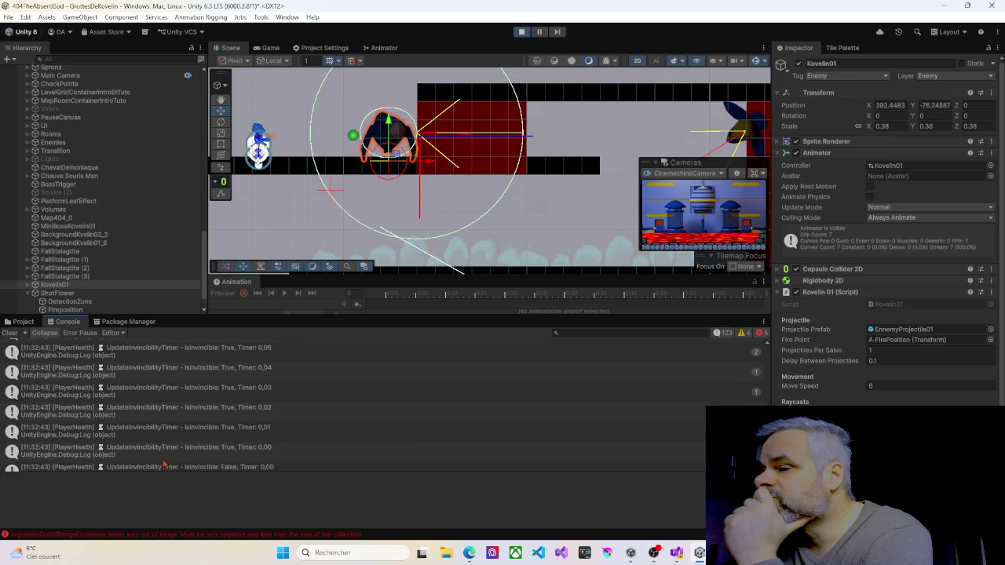
scroll(164, 464, up, 6)
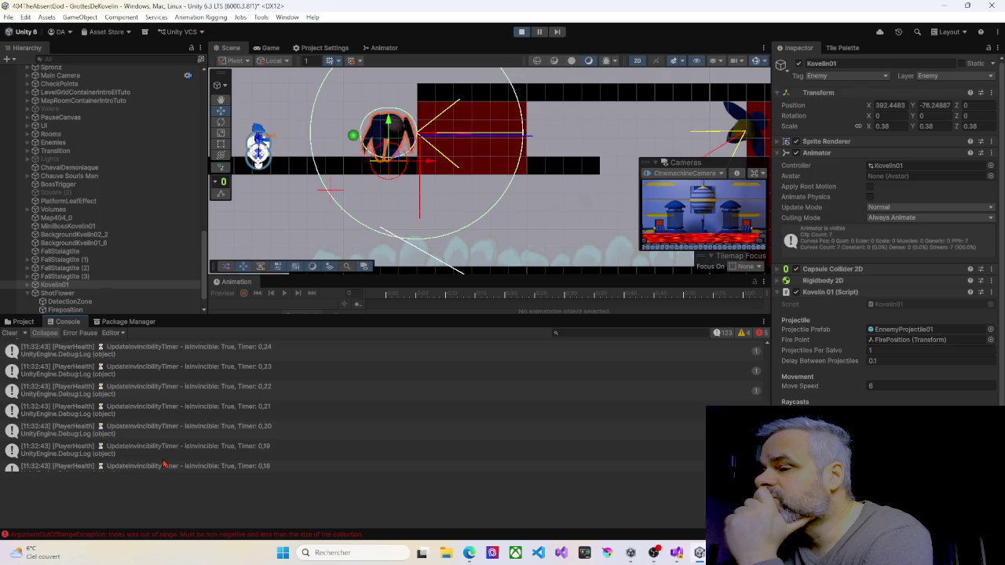
scroll(163, 464, up, 6)
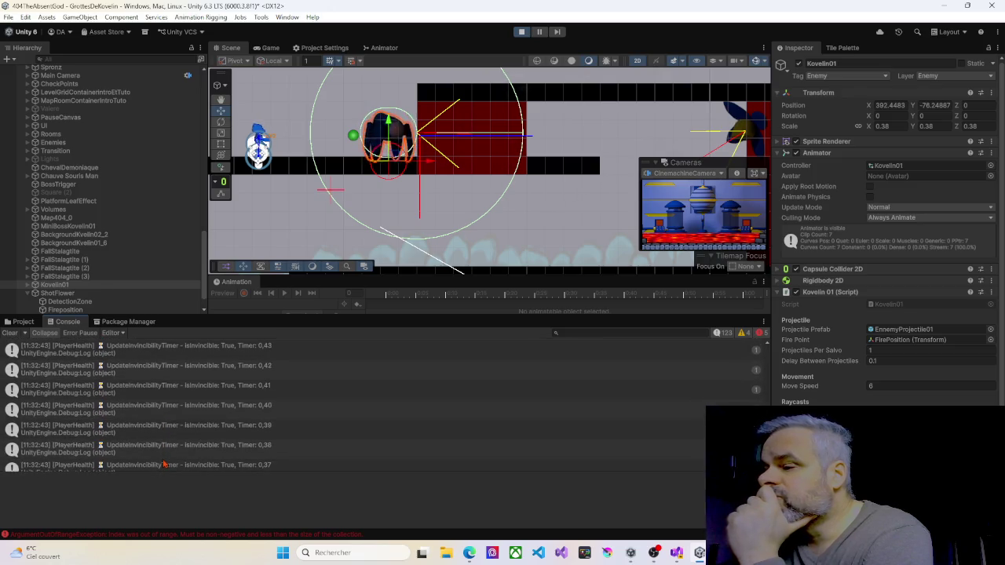
scroll(163, 465, up, 6)
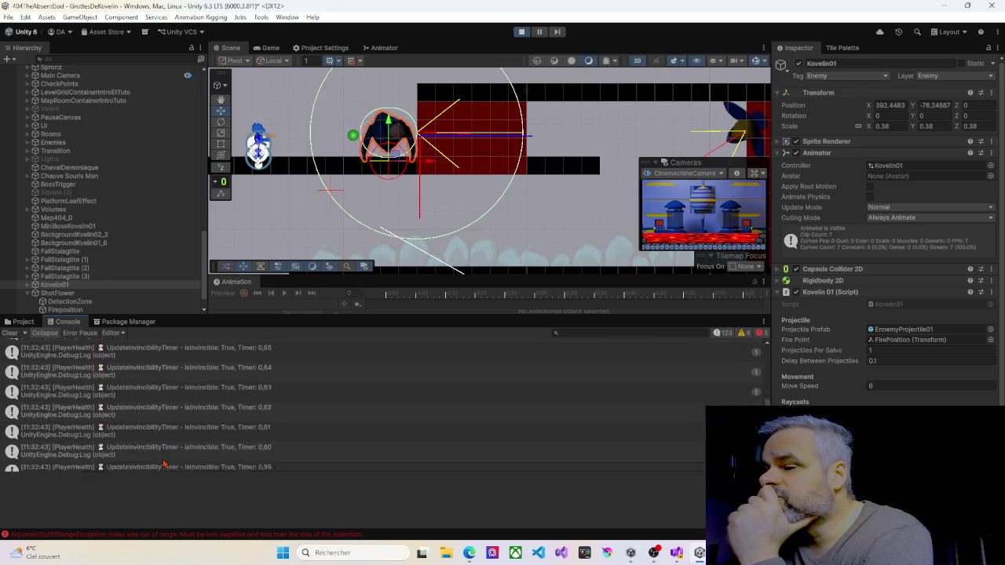
scroll(163, 465, up, 6)
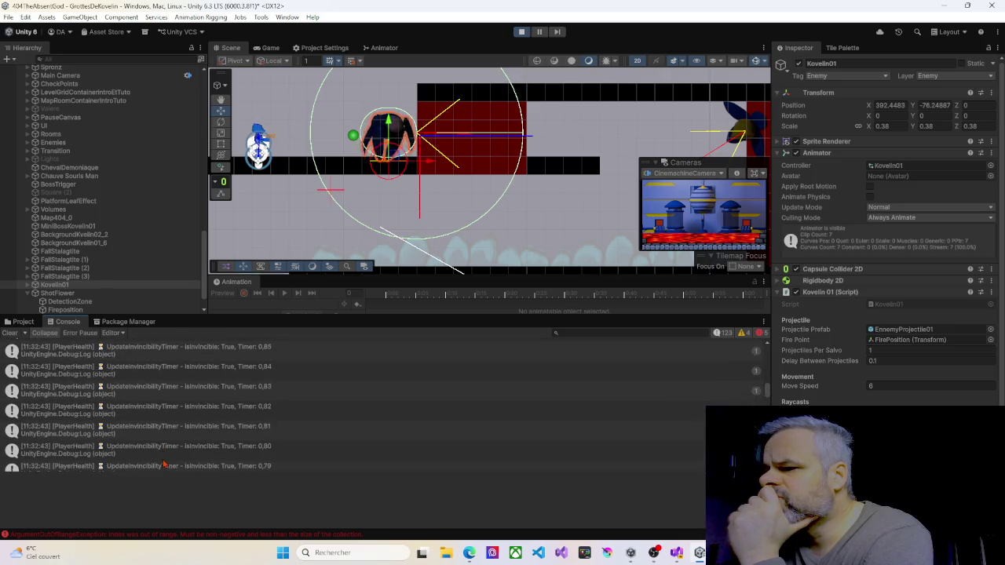
click(10, 333)
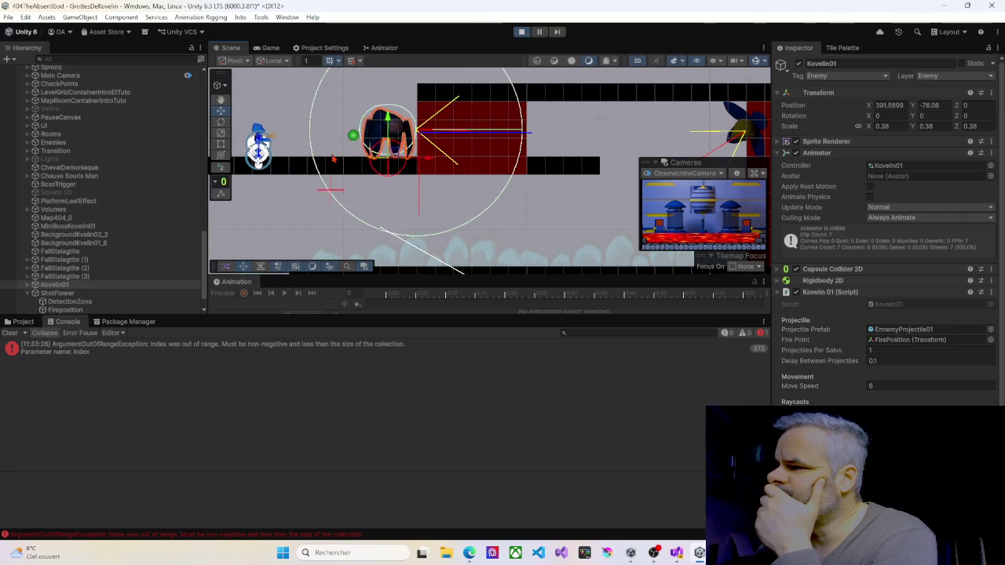
scroll(318, 194, down, 3)
key(f)
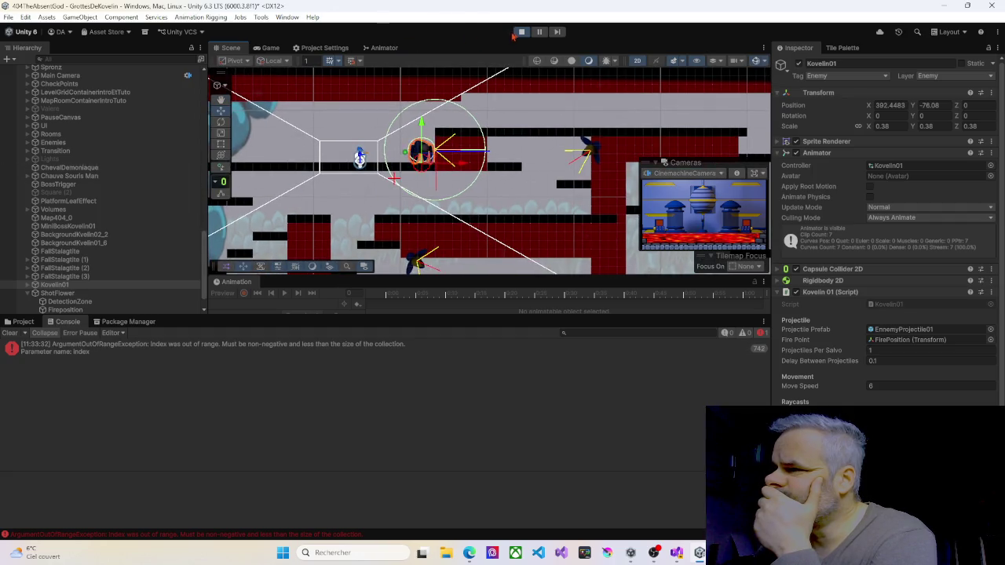
Step: Restart the playtest and watch Kovelin01 pacing in the Scene view
click(518, 32)
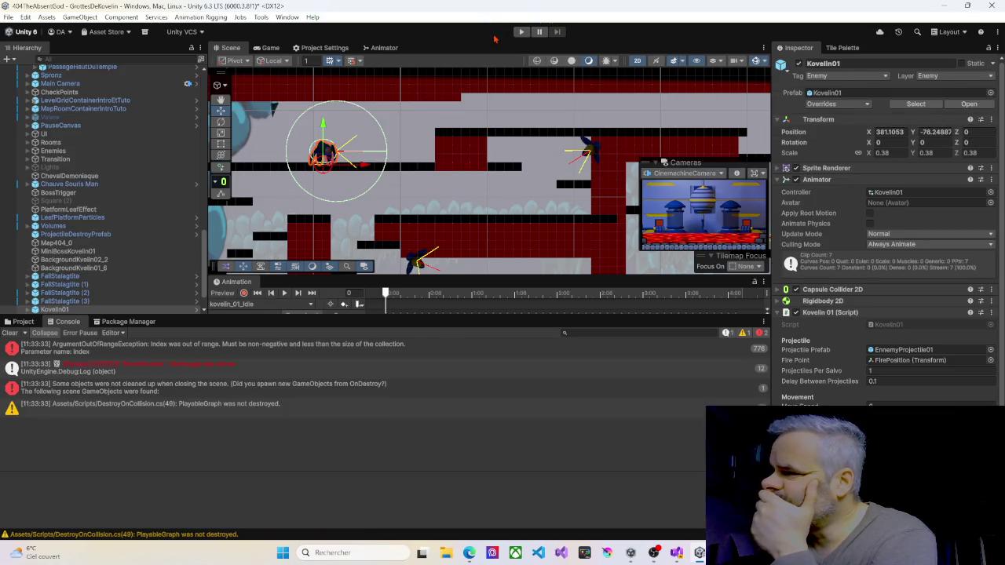
click(520, 32)
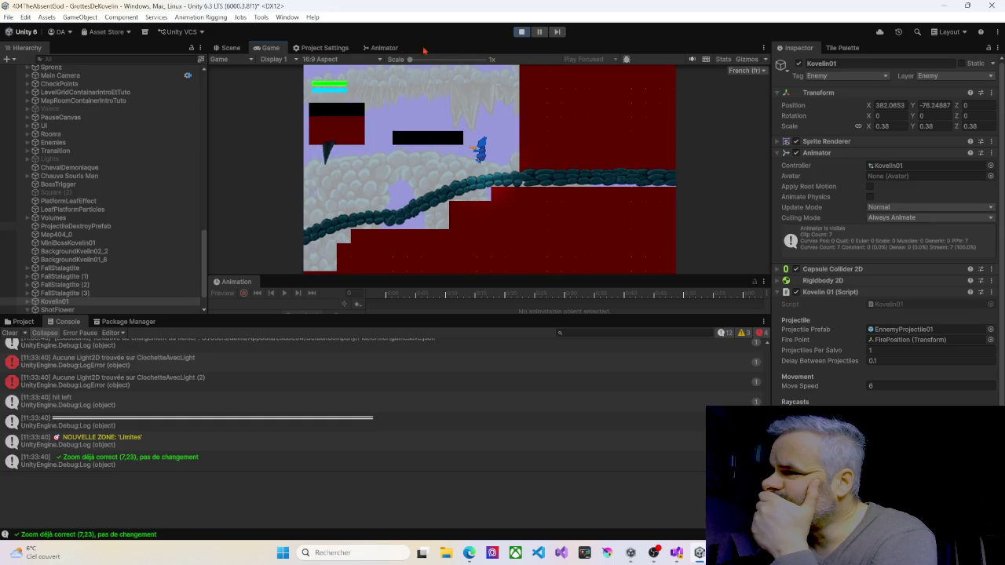
click(228, 49)
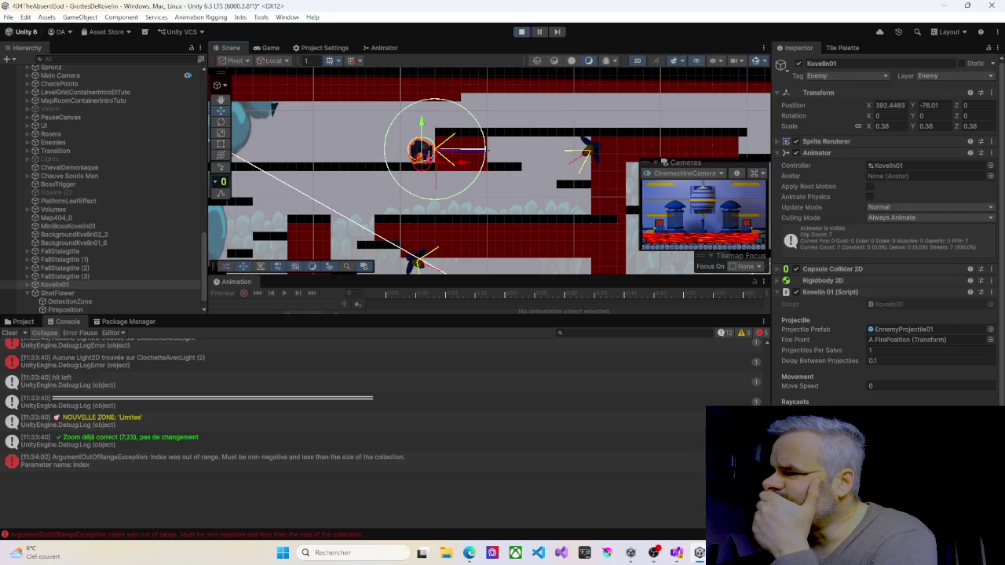
scroll(852, 364, down, 1)
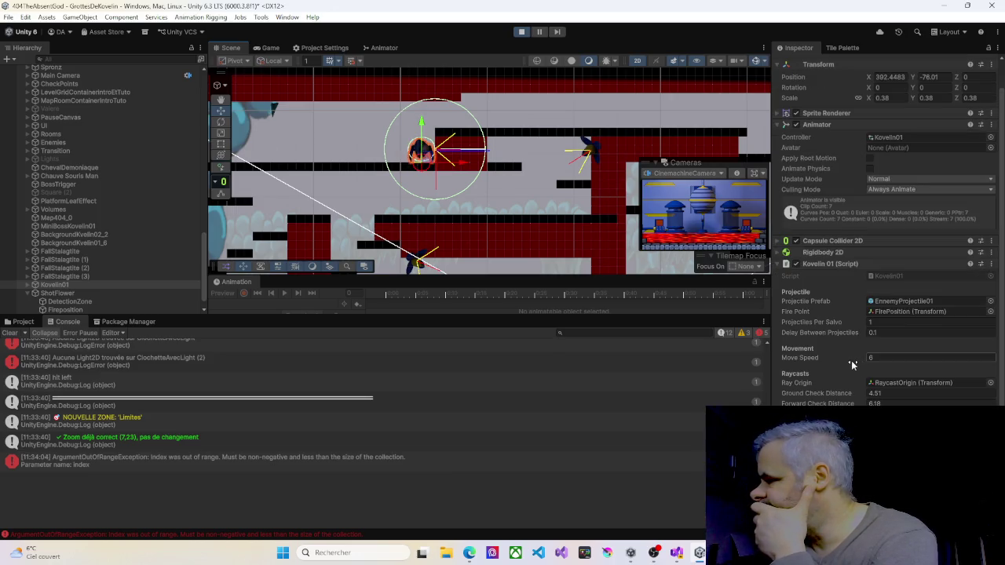
Step: Inspect the ShotFlower's DetectionZone, then select Kovelin01 and expand its child objects
scroll(88, 283, down, 1)
click(88, 284)
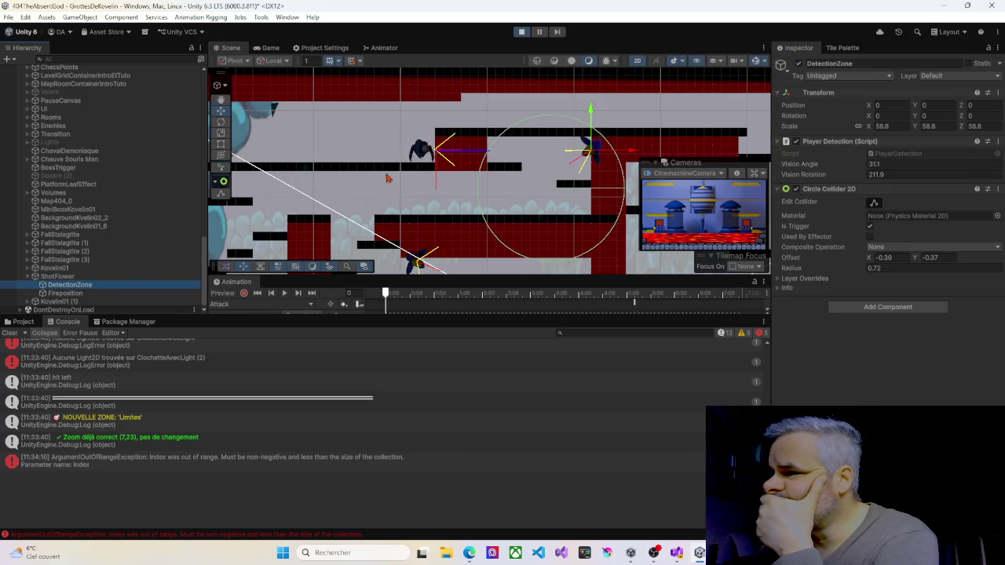
click(422, 151)
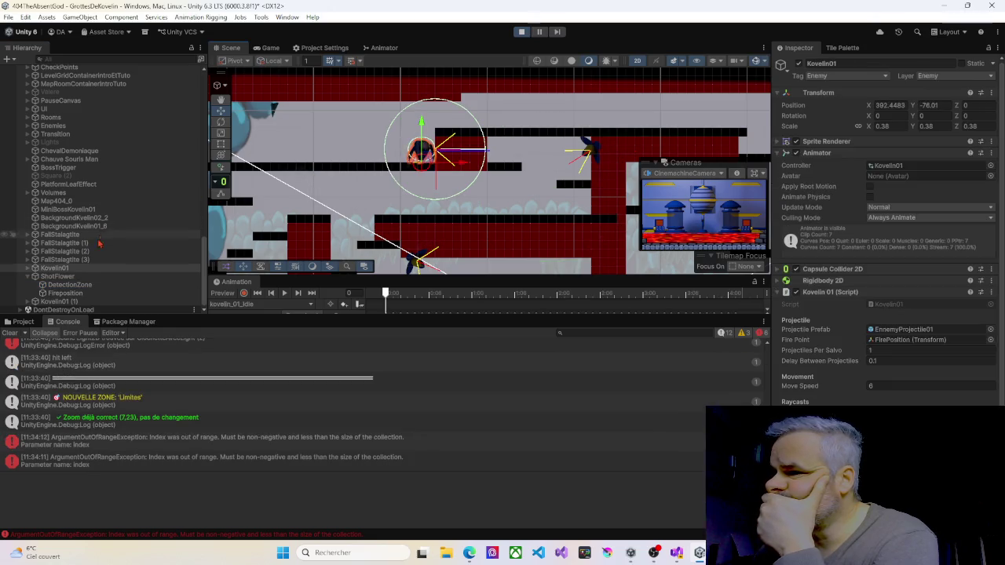
click(28, 269)
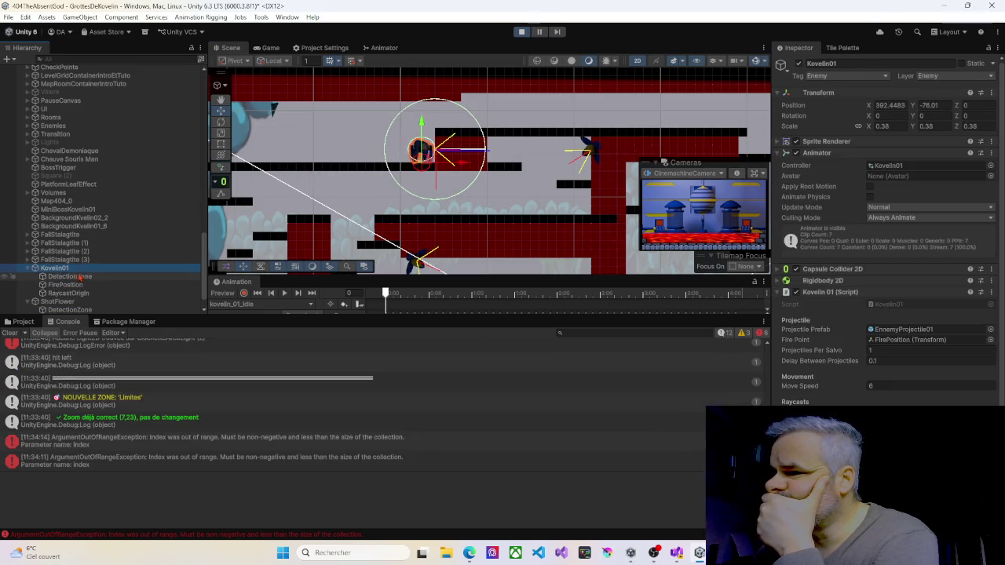
Step: Pan around Kovelin01 and check its DetectionZone radius before returning to Kovelin01's settings
scroll(87, 275, down, 2)
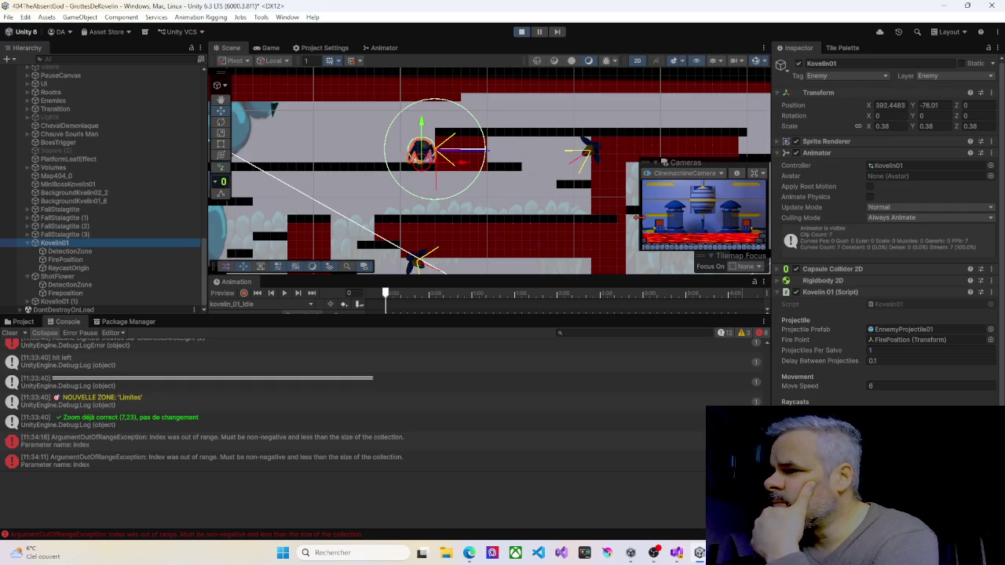
mouse_move(481, 226)
mouse_down()
mouse_move(426, 193)
mouse_move(244, 148)
mouse_move(483, 145)
mouse_move(516, 186)
mouse_move(555, 210)
mouse_up()
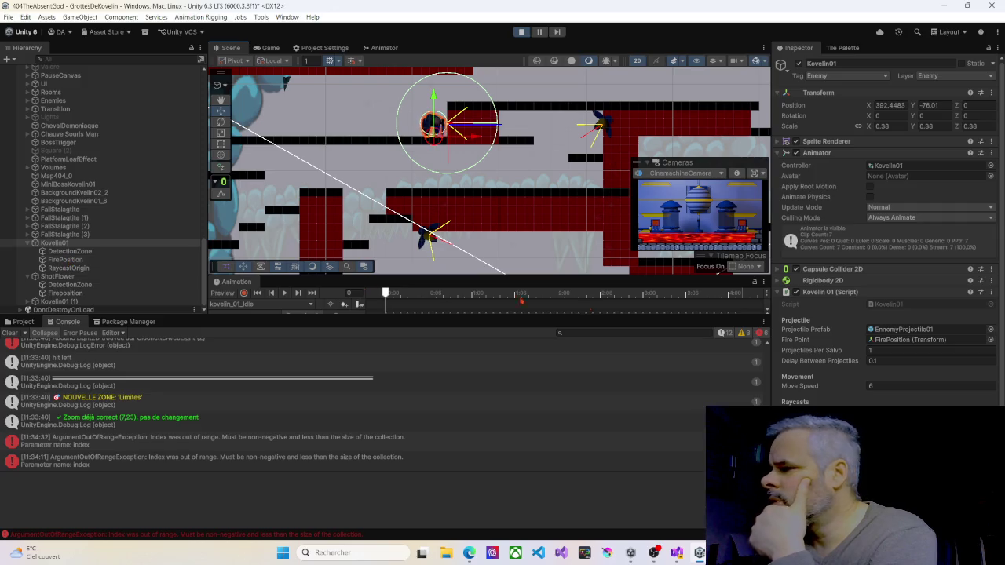
click(57, 252)
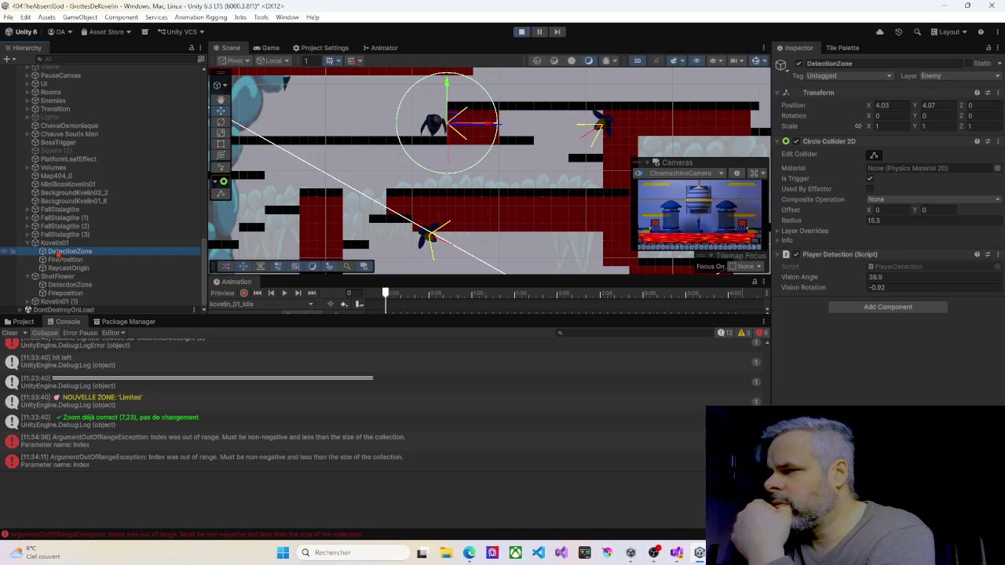
click(55, 242)
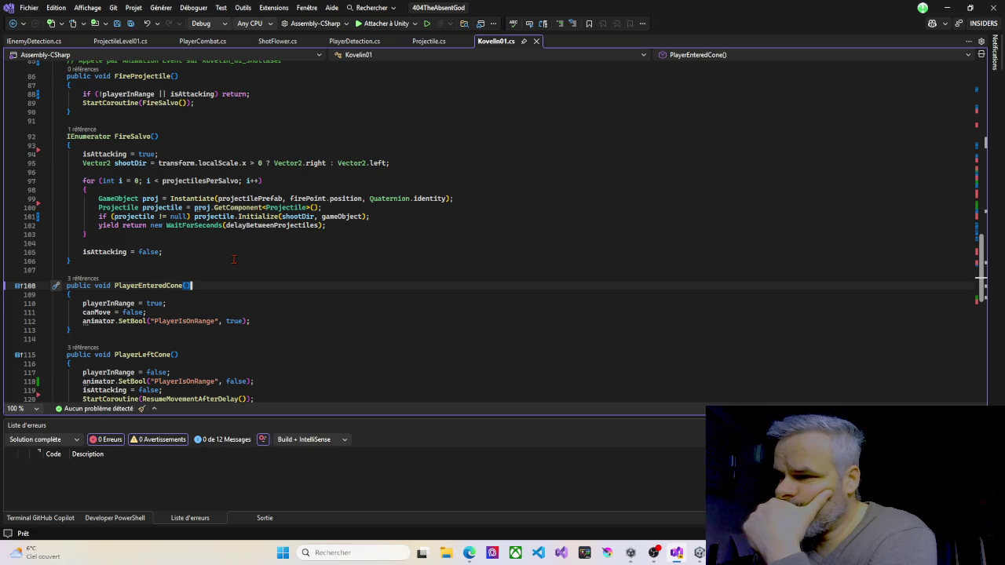
scroll(233, 264, up, 1)
scroll(232, 264, up, 6)
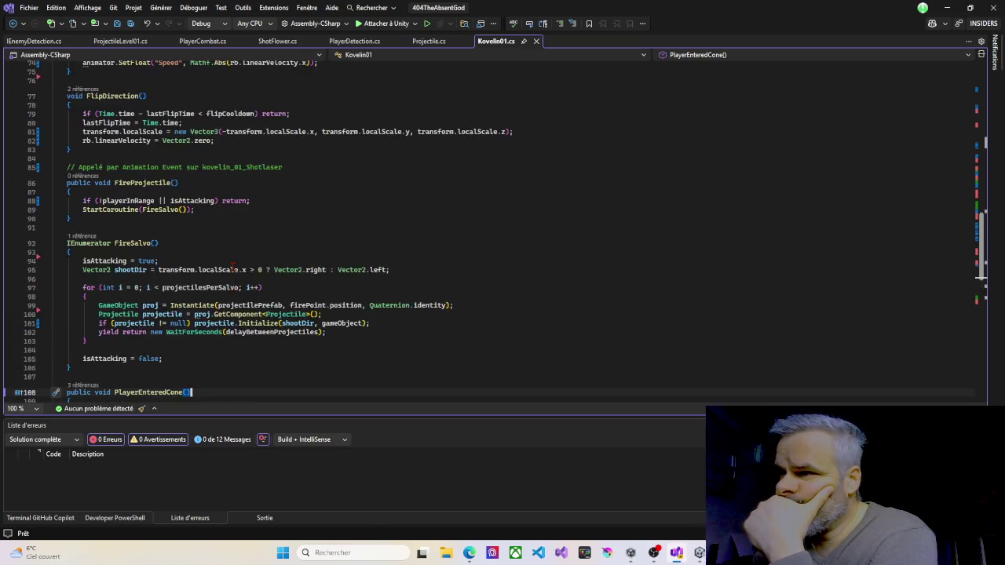
scroll(233, 268, up, 1)
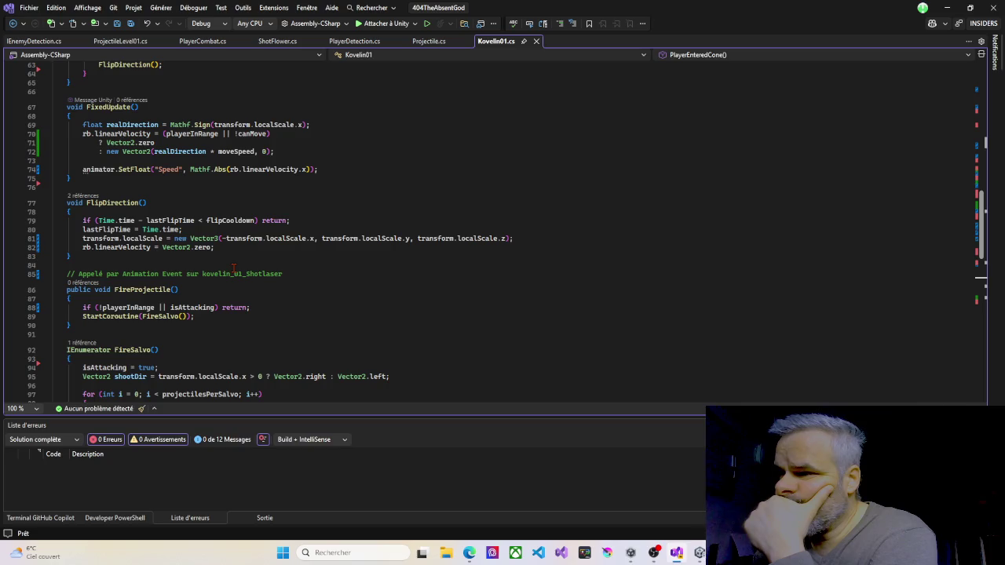
scroll(233, 268, up, 3)
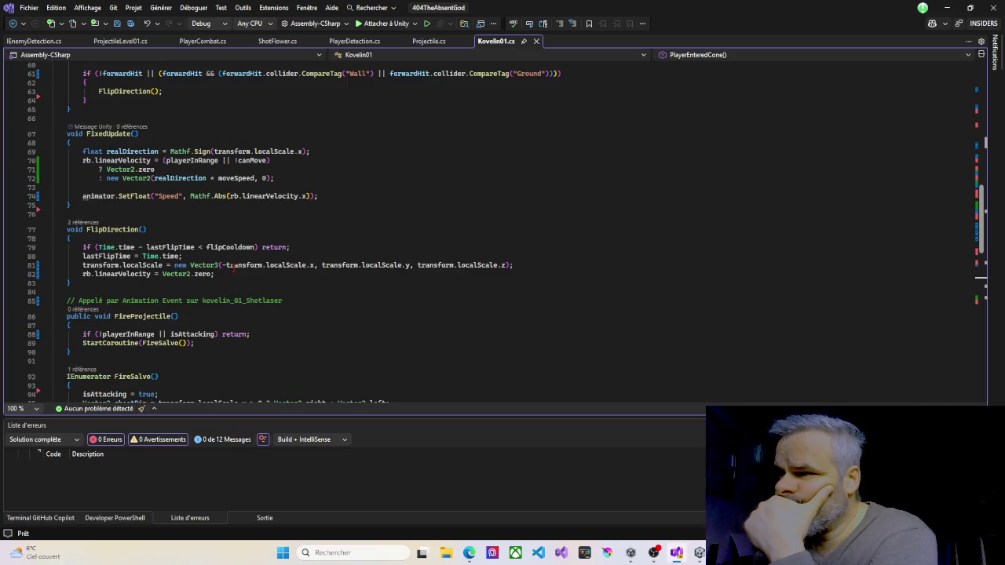
scroll(238, 272, up, 3)
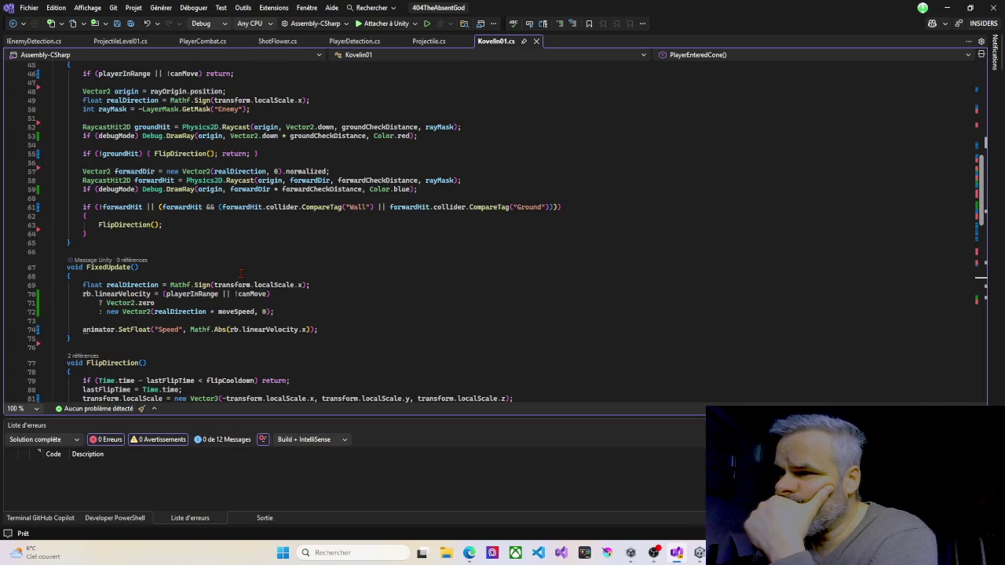
scroll(241, 272, up, 3)
scroll(243, 272, up, 5)
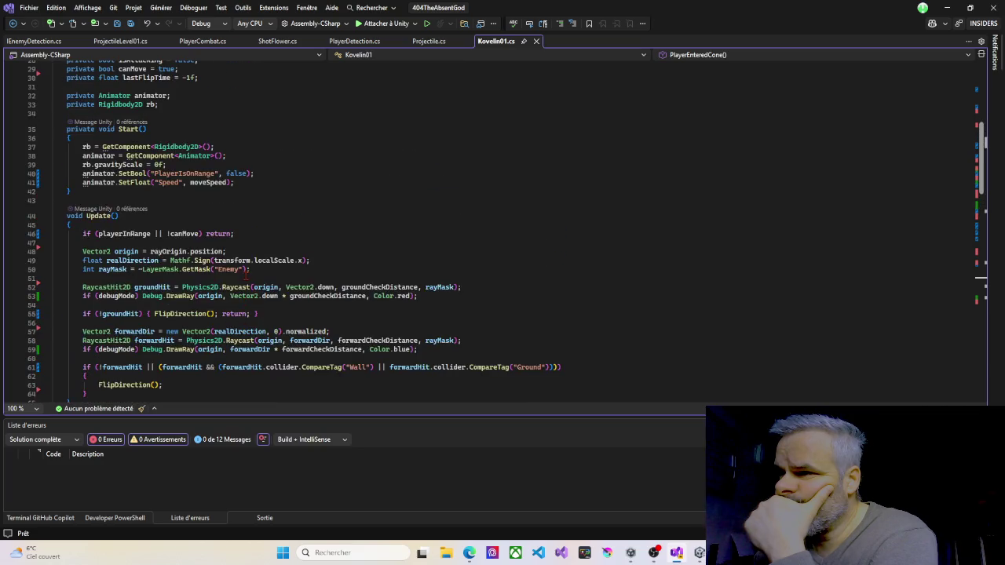
scroll(246, 275, down, 2)
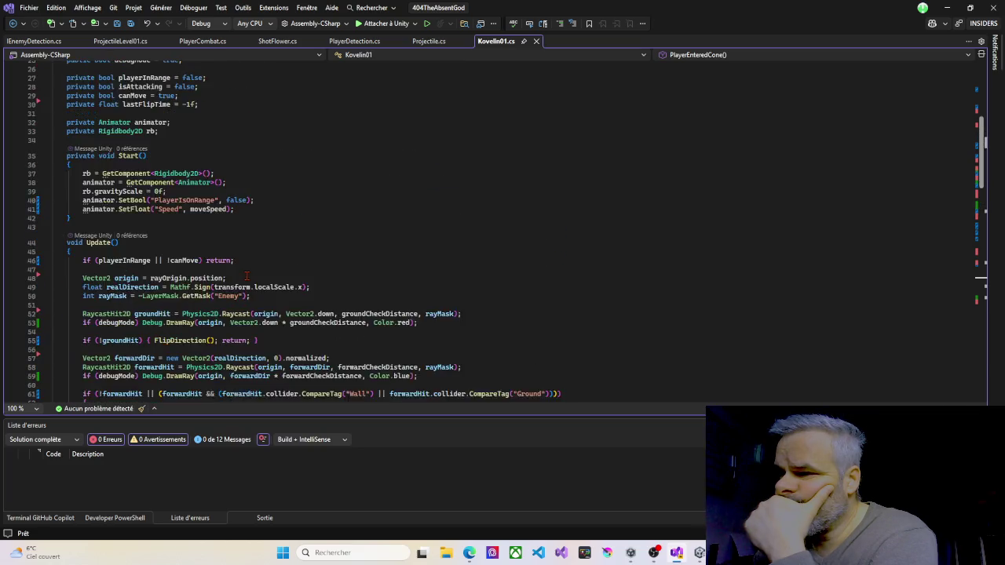
scroll(249, 267, down, 1)
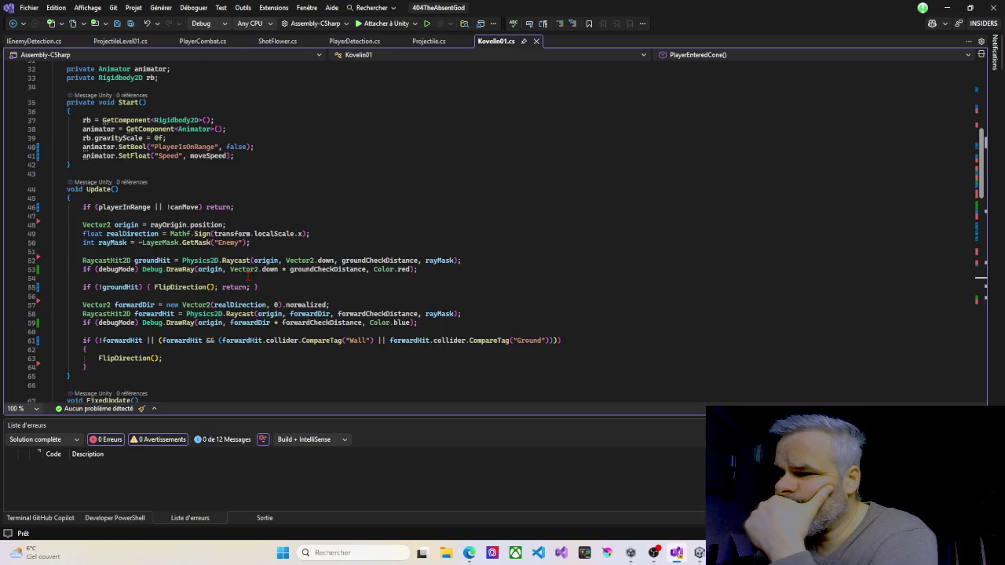
scroll(248, 276, down, 1)
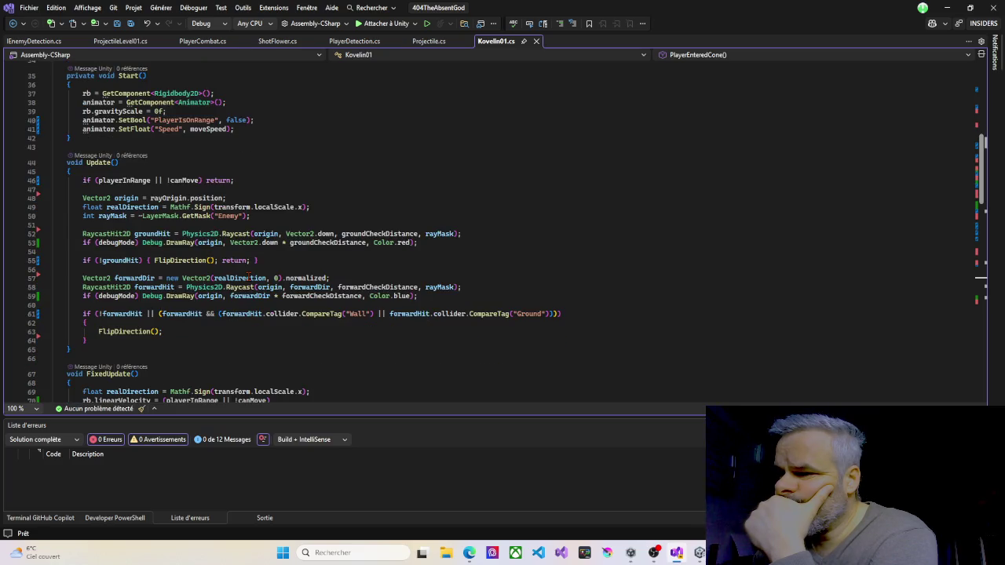
scroll(248, 277, down, 5)
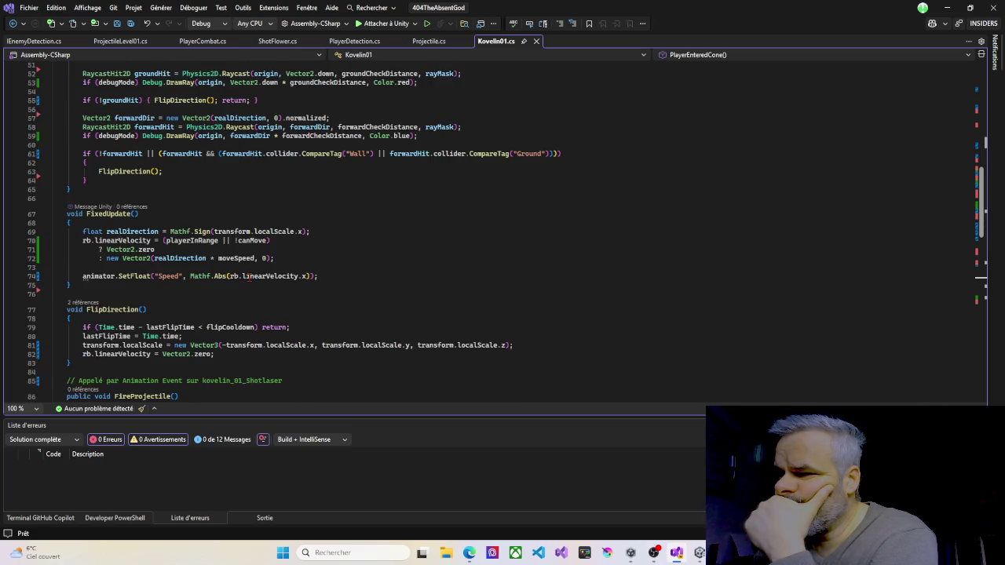
scroll(249, 276, down, 4)
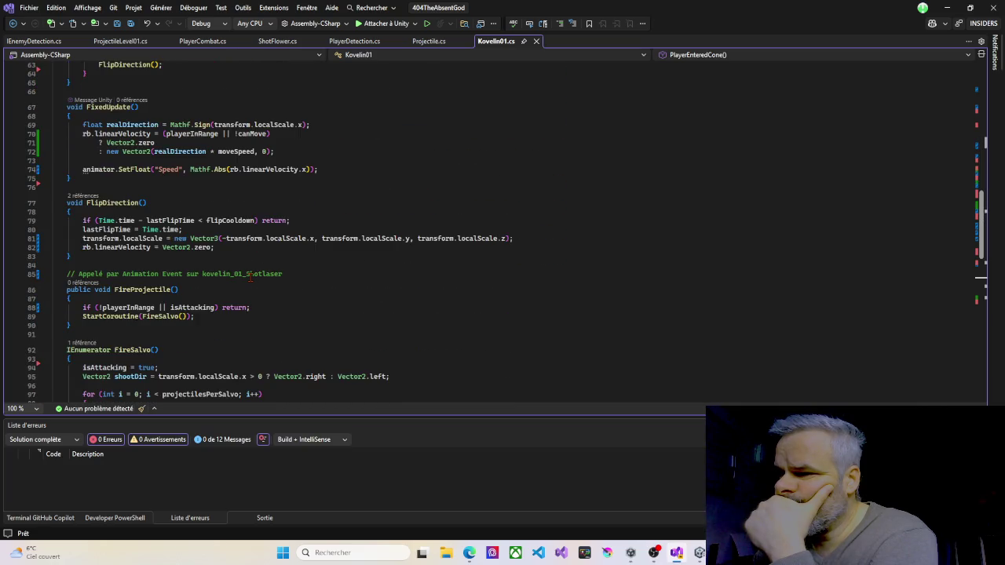
scroll(250, 276, down, 1)
scroll(250, 280, down, 2)
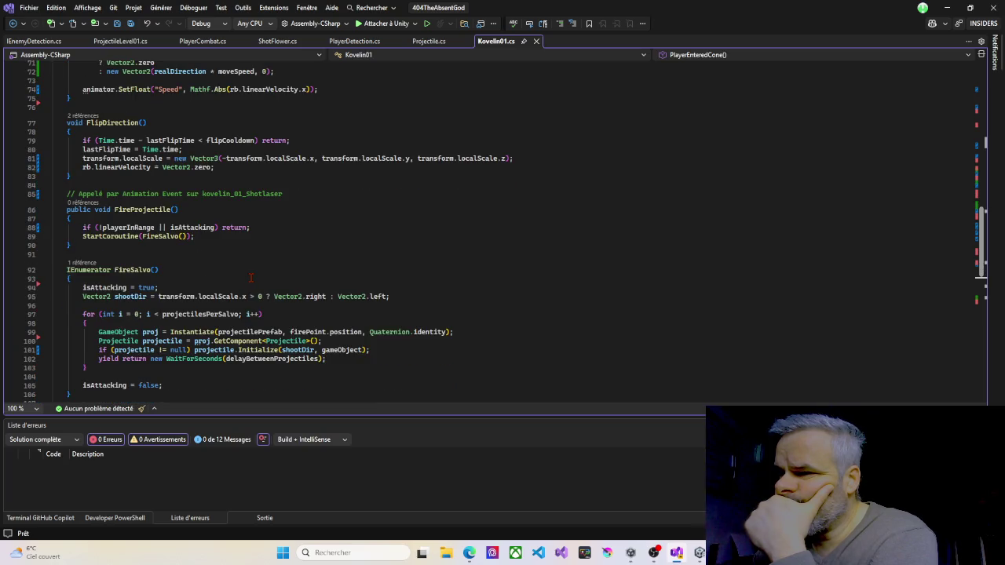
scroll(251, 277, down, 1)
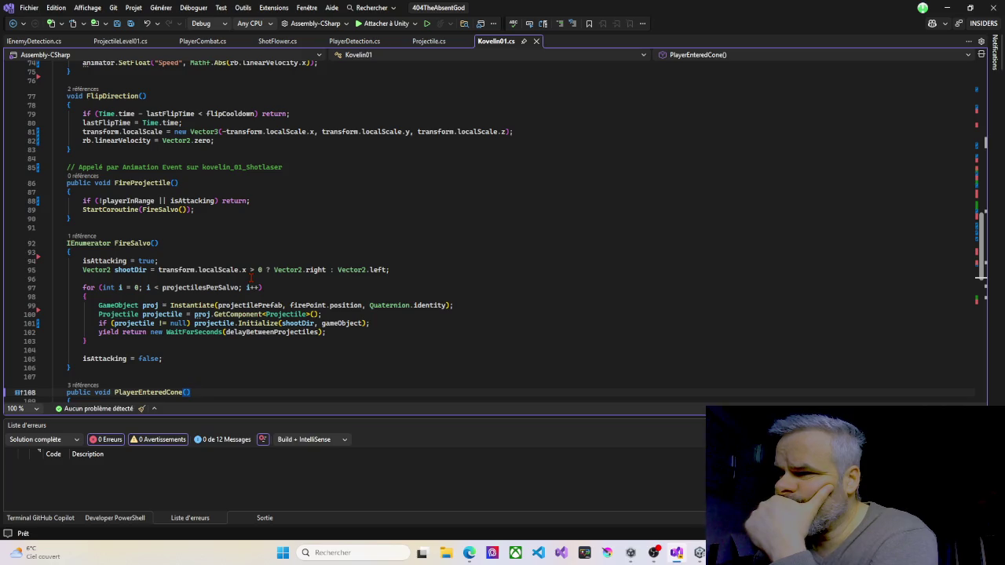
scroll(251, 277, down, 1)
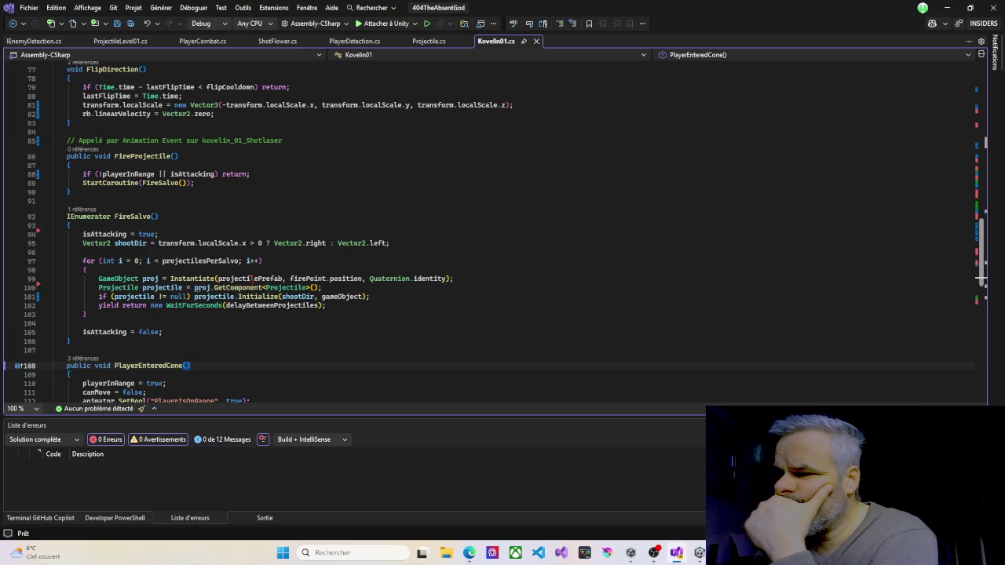
scroll(252, 279, down, 5)
scroll(252, 278, down, 3)
scroll(253, 279, up, 4)
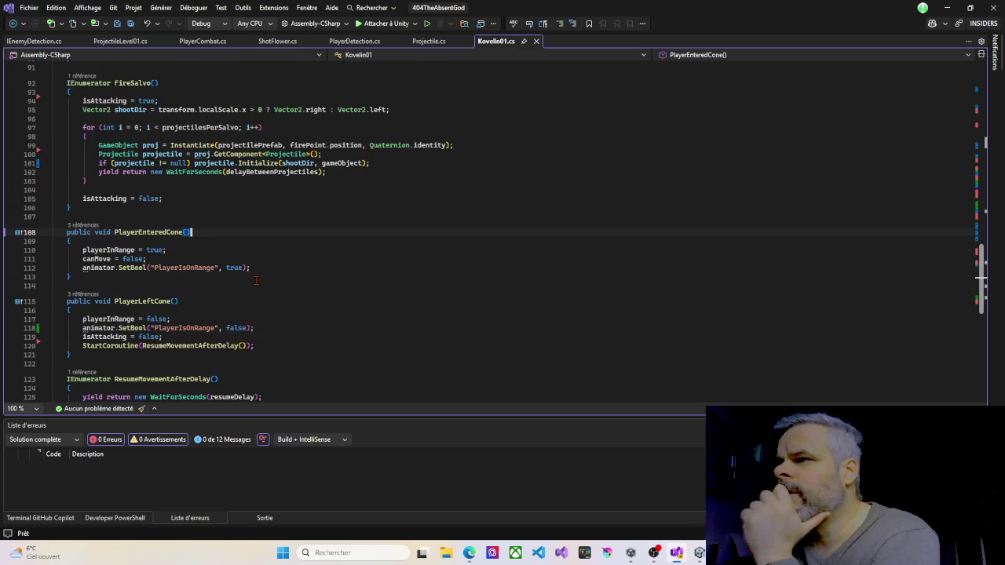
scroll(256, 280, up, 1)
scroll(256, 280, up, 1)
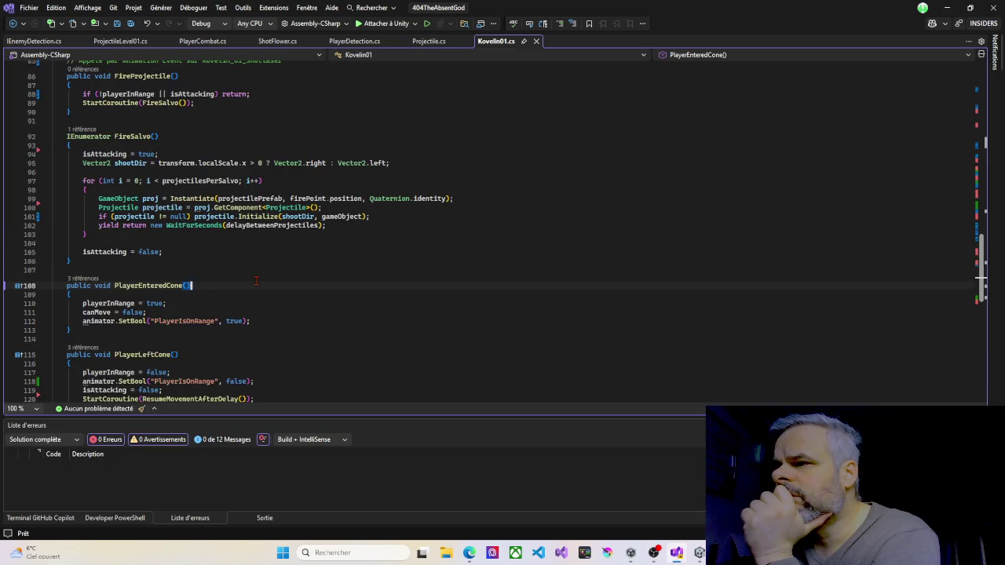
scroll(256, 280, up, 2)
scroll(462, 161, up, 2)
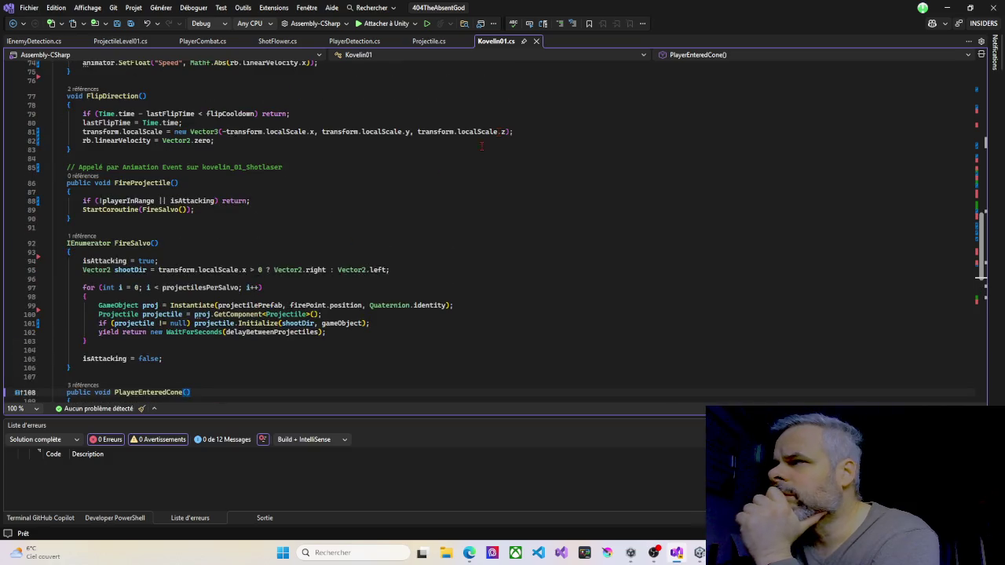
click(685, 56)
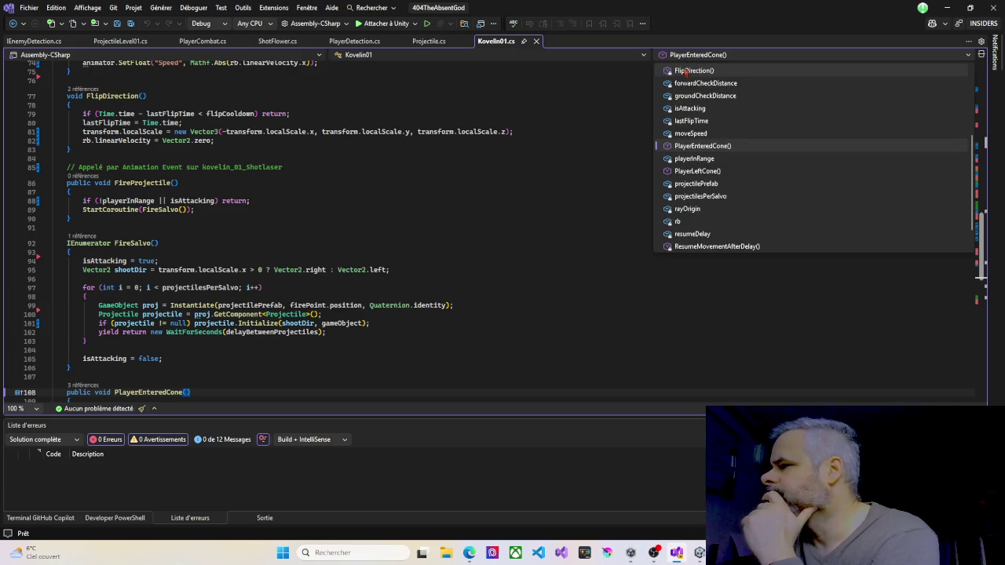
scroll(688, 205, up, 3)
scroll(688, 204, up, 1)
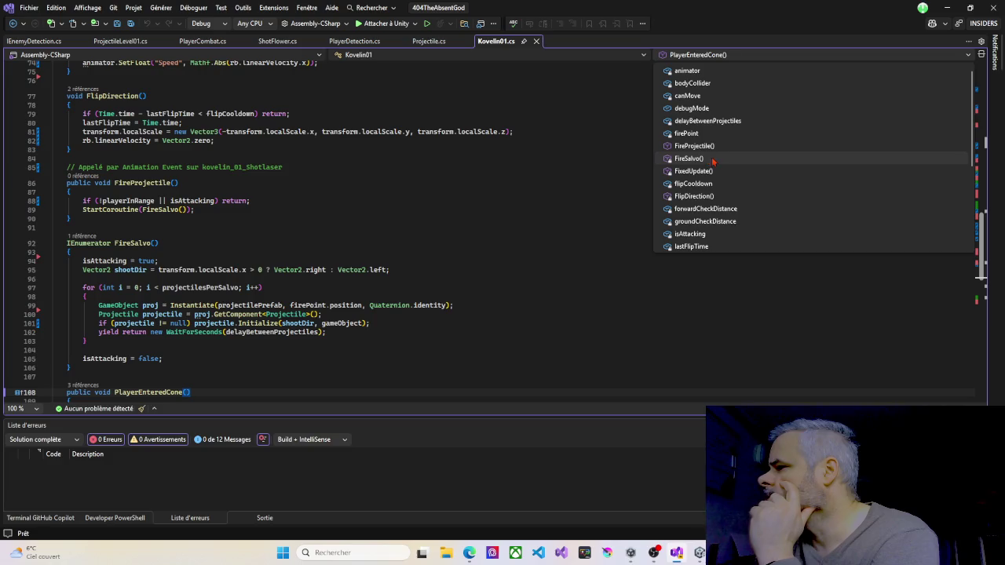
click(694, 196)
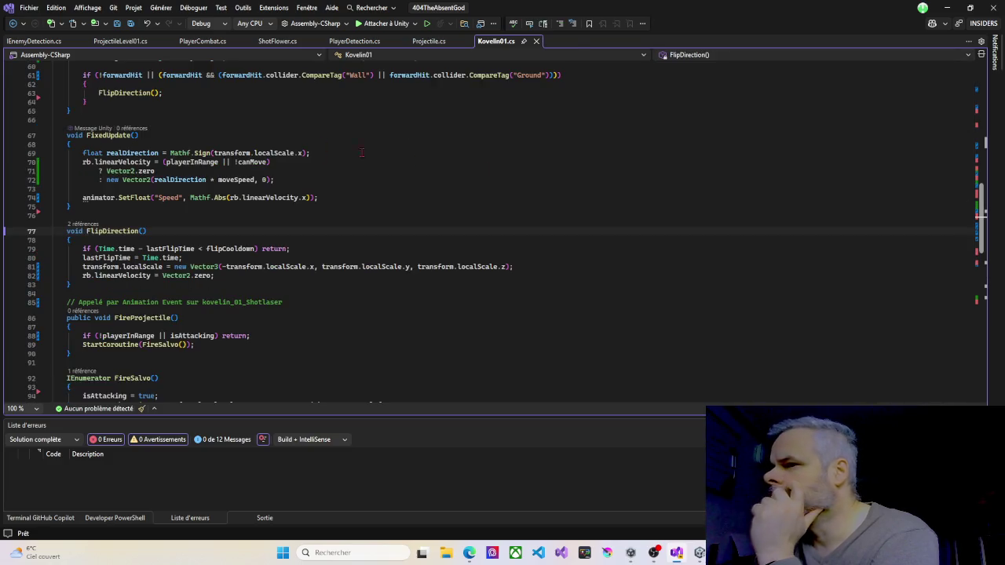
scroll(252, 184, up, 3)
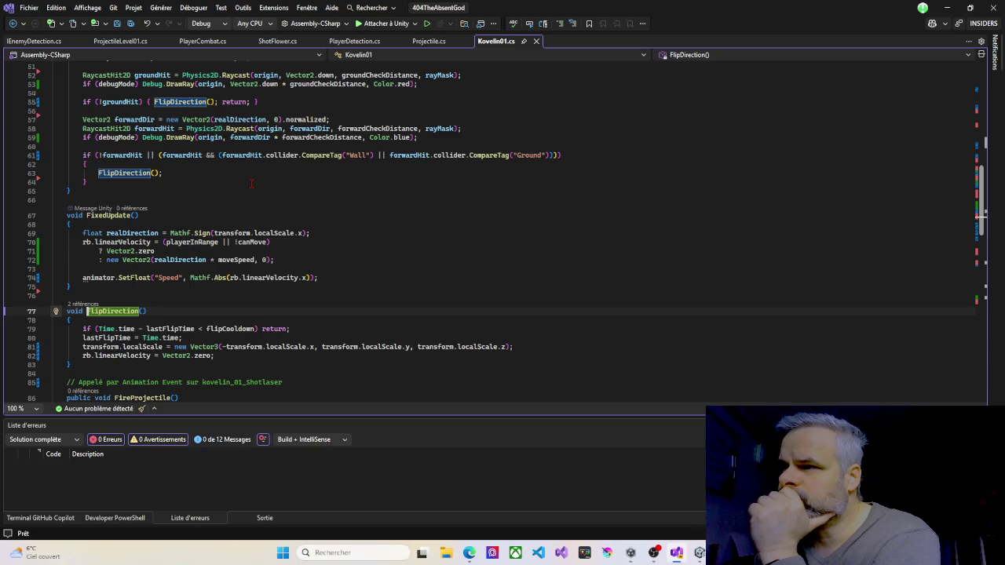
scroll(251, 184, up, 2)
scroll(251, 181, up, 1)
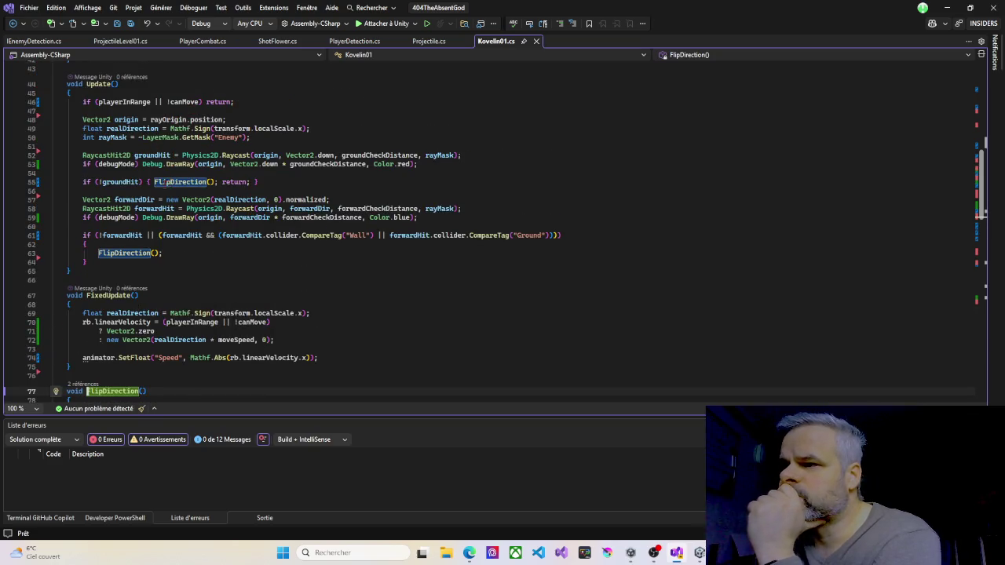
mouse_move(125, 234)
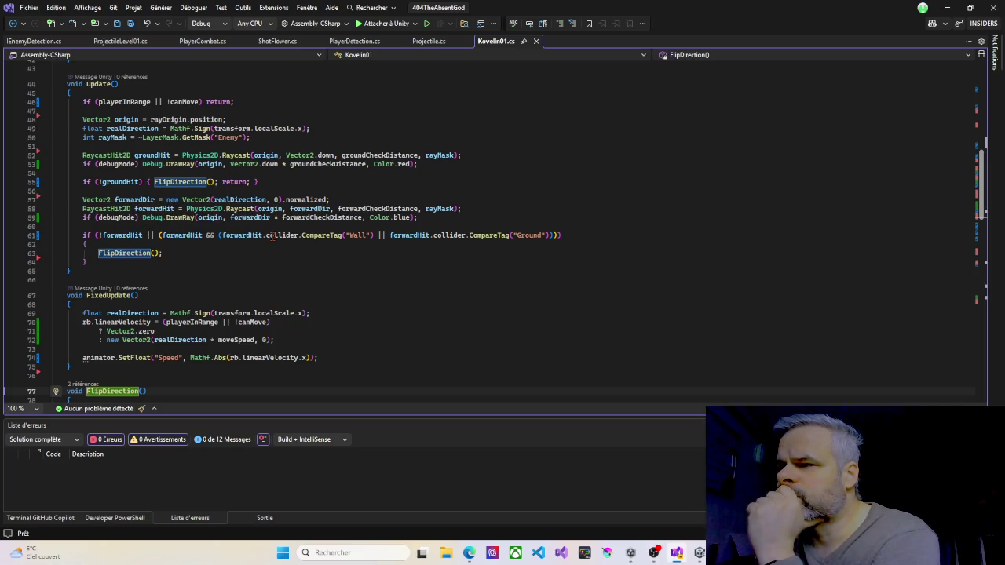
mouse_move(270, 236)
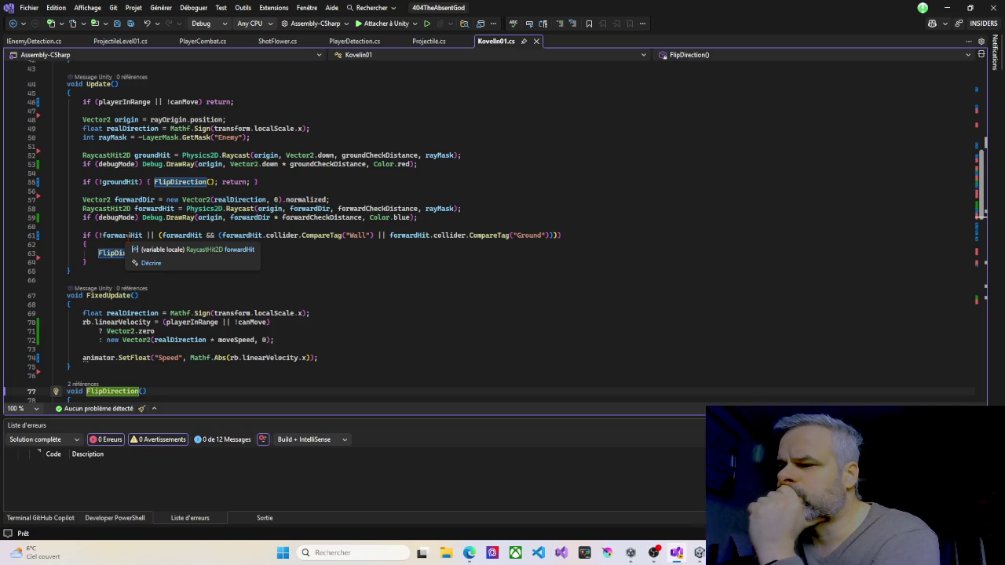
mouse_move(170, 235)
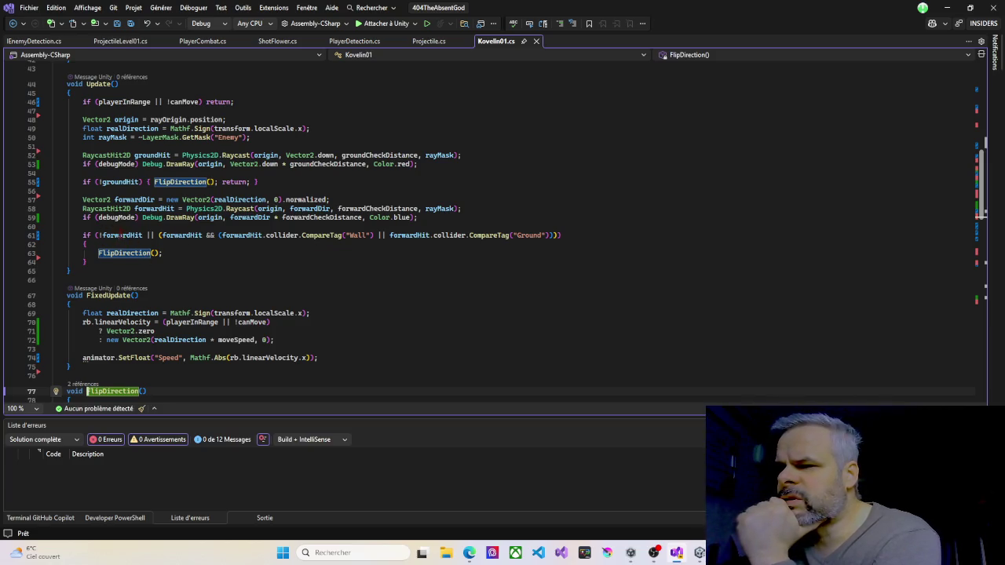
drag(99, 236, 142, 238)
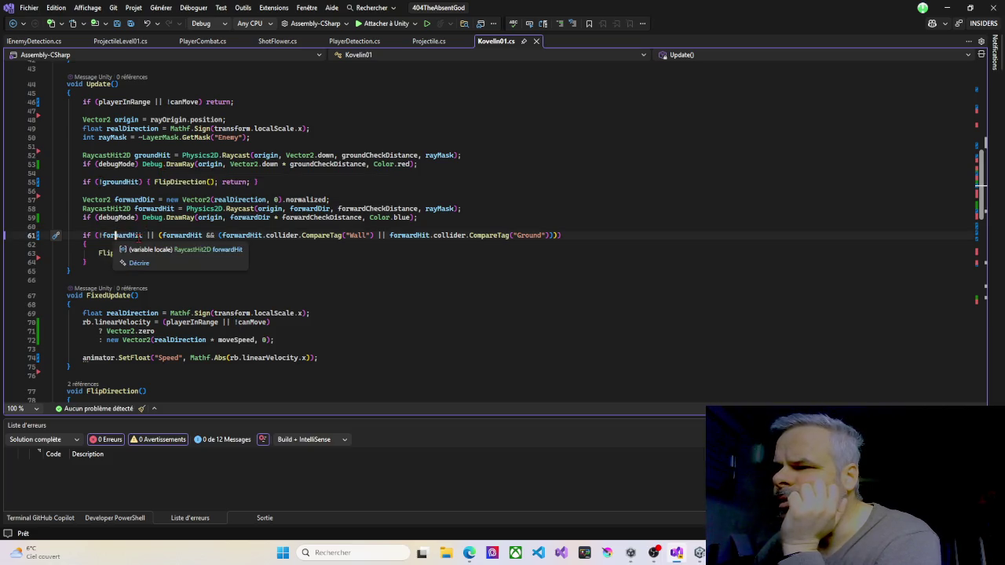
click(180, 188)
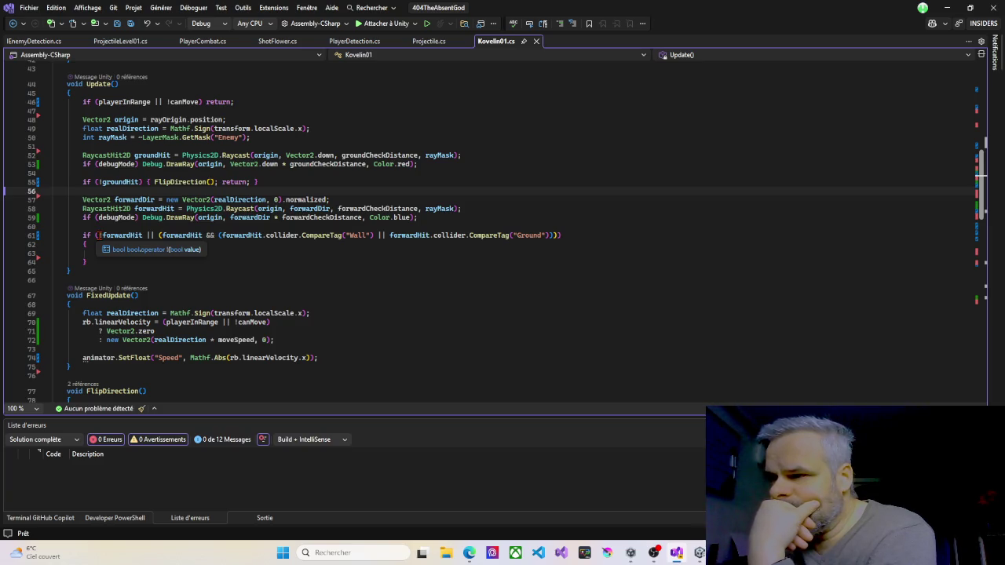
drag(97, 236, 154, 236)
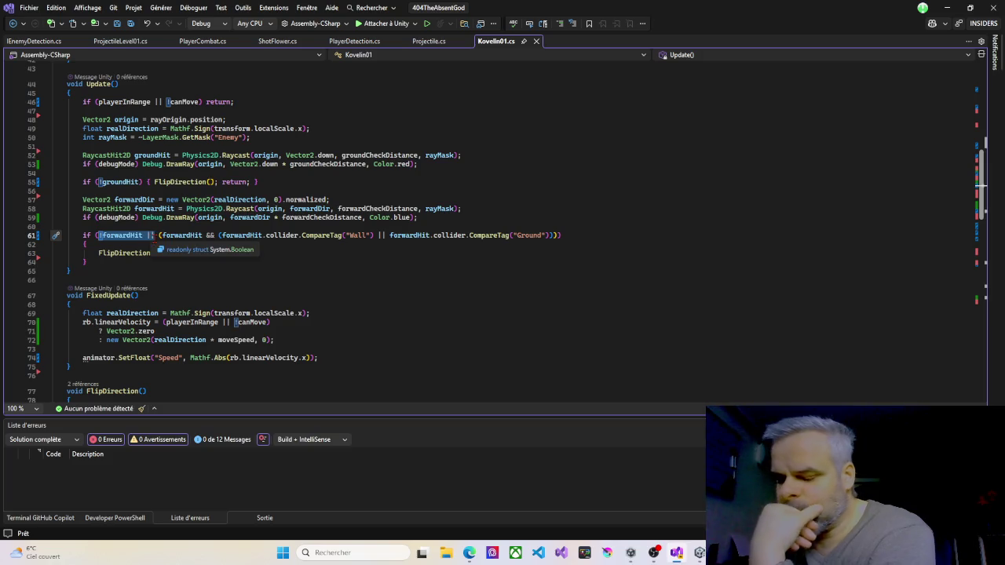
Step: Strip '!forwardHit ||', 'forwardHit &&' and the extra parentheses from line 61, then save Kovelin01.cs
key(Delete)
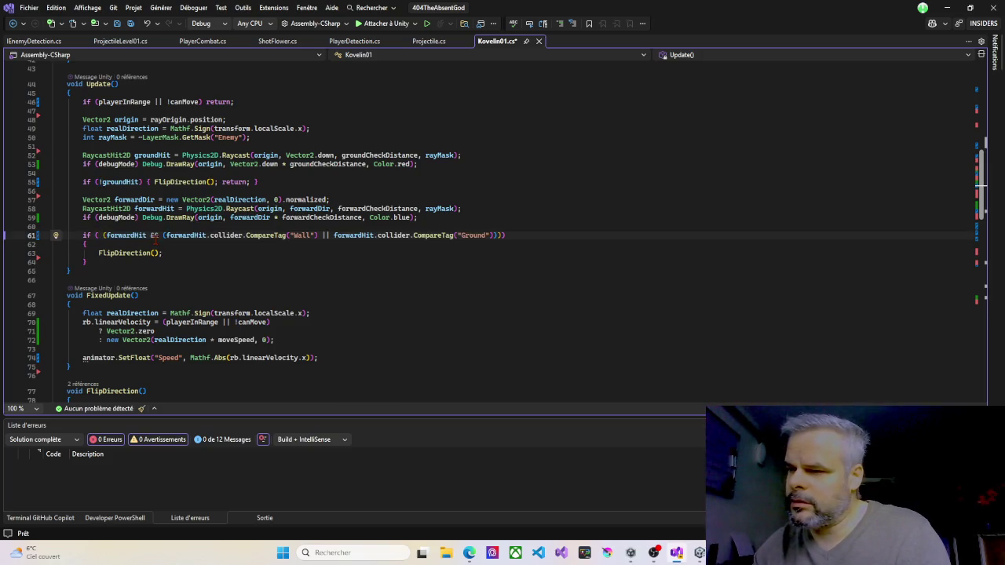
key(Delete)
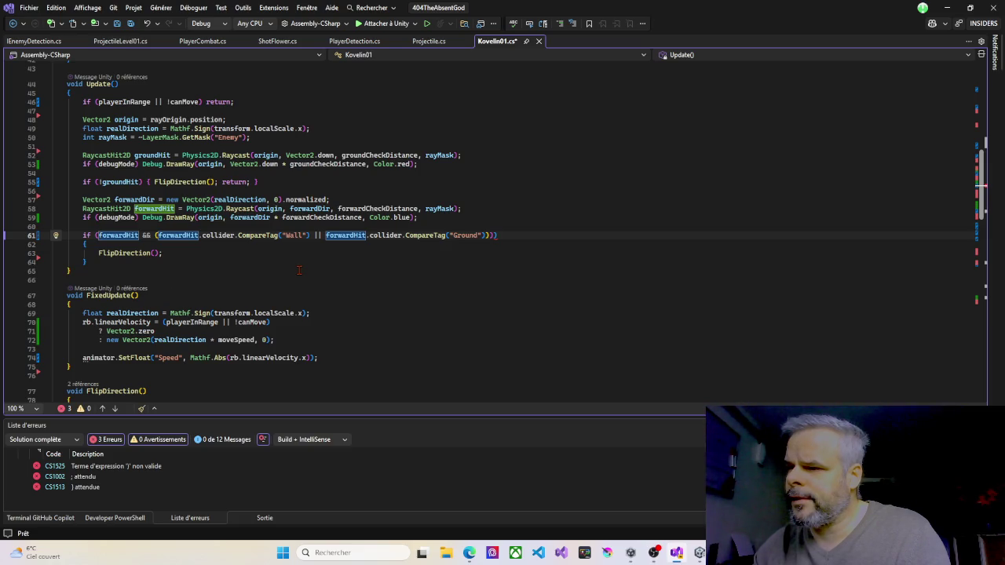
click(509, 234)
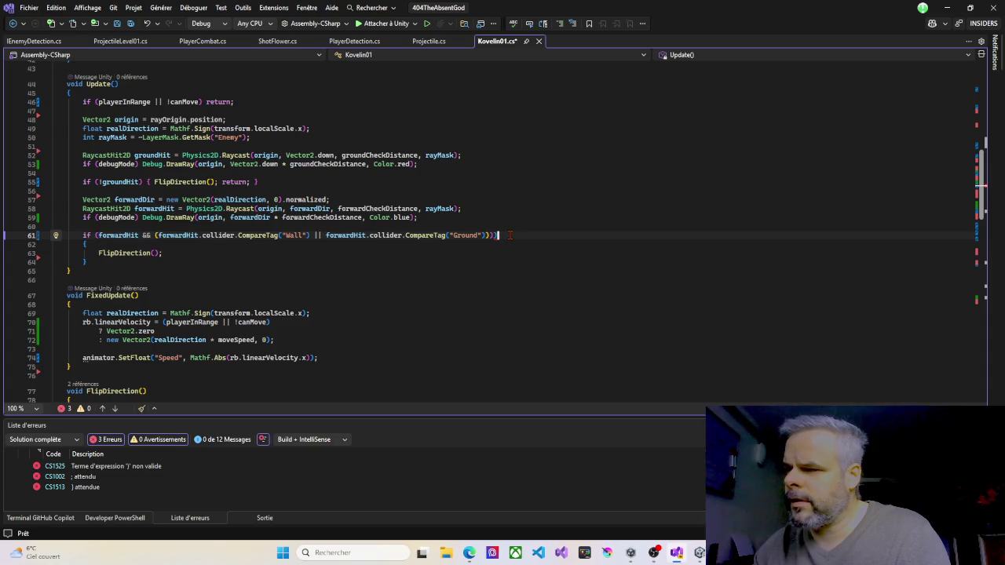
key(BackSpace)
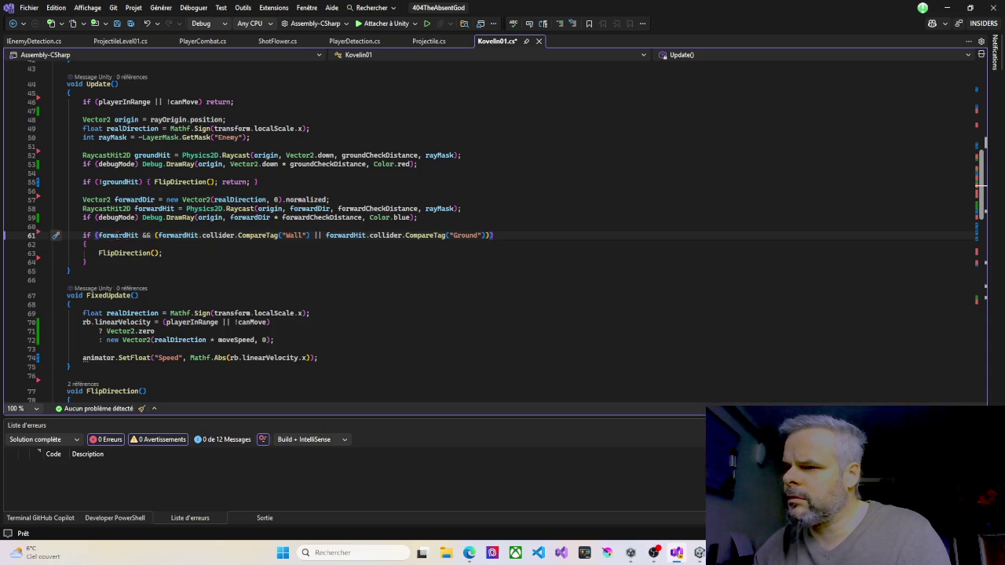
drag(99, 235, 153, 236)
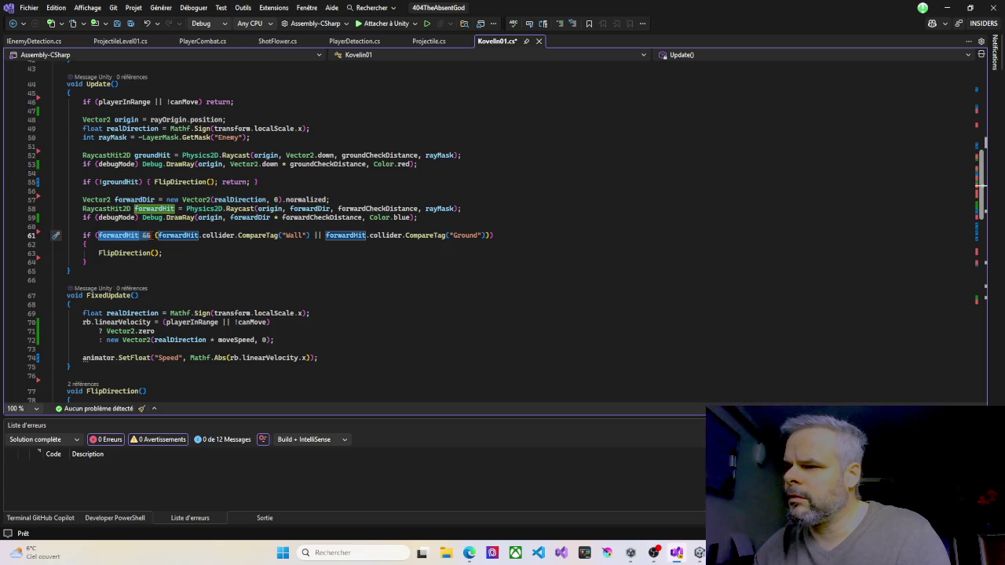
key(Delete)
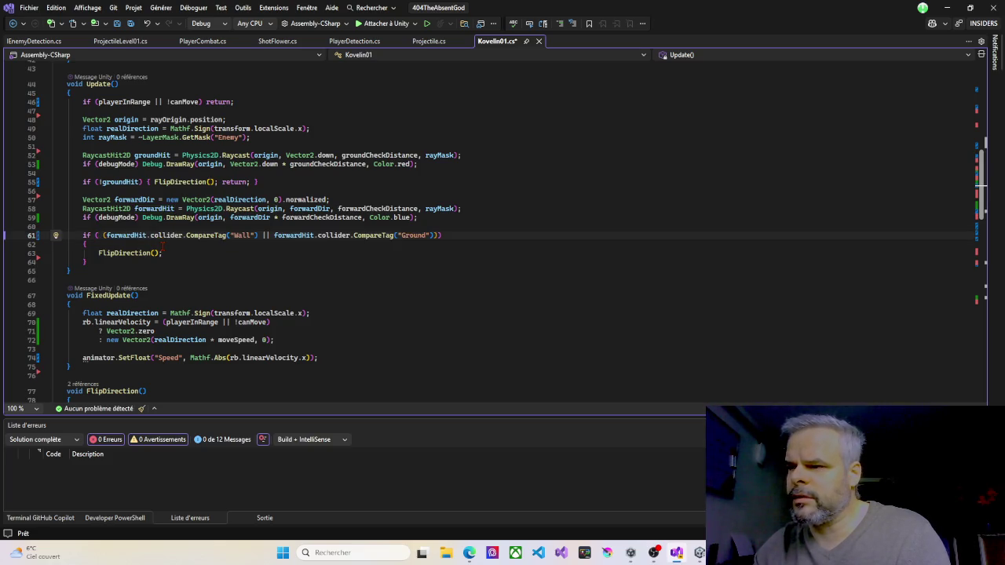
key(Delete)
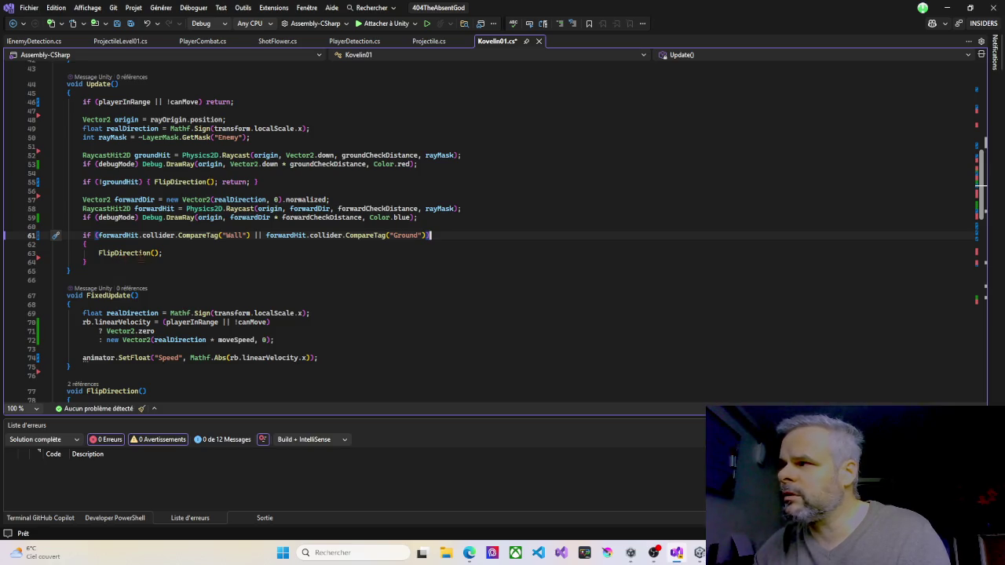
key(ctrl+s)
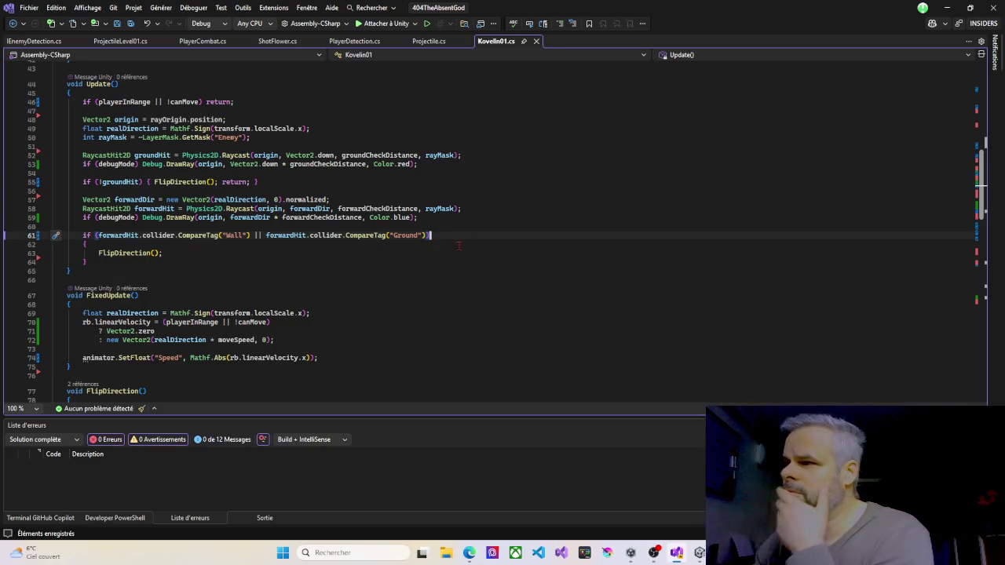
click(946, 8)
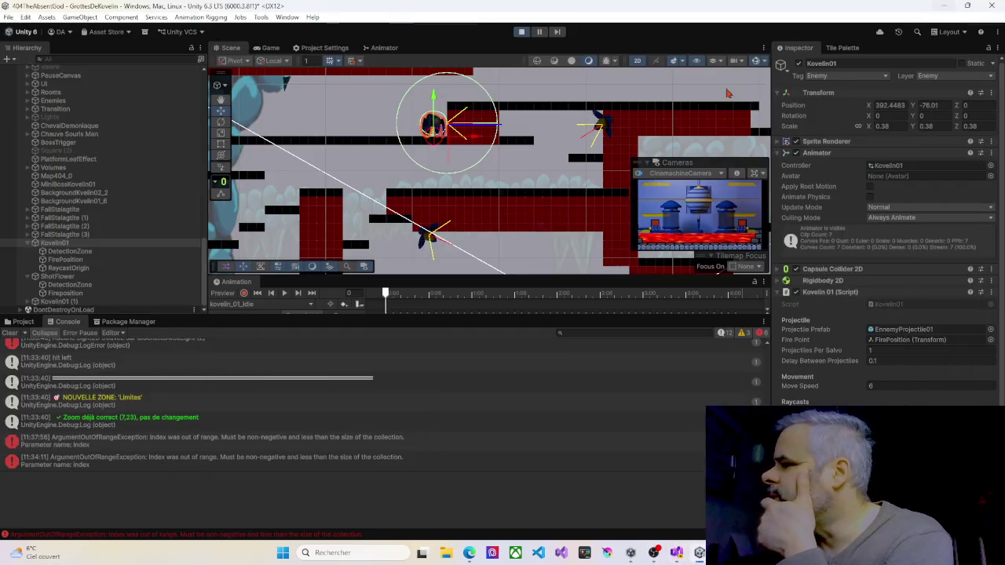
Step: Restart play mode to test the revised Kovelin script, then stop it
click(521, 32)
click(522, 32)
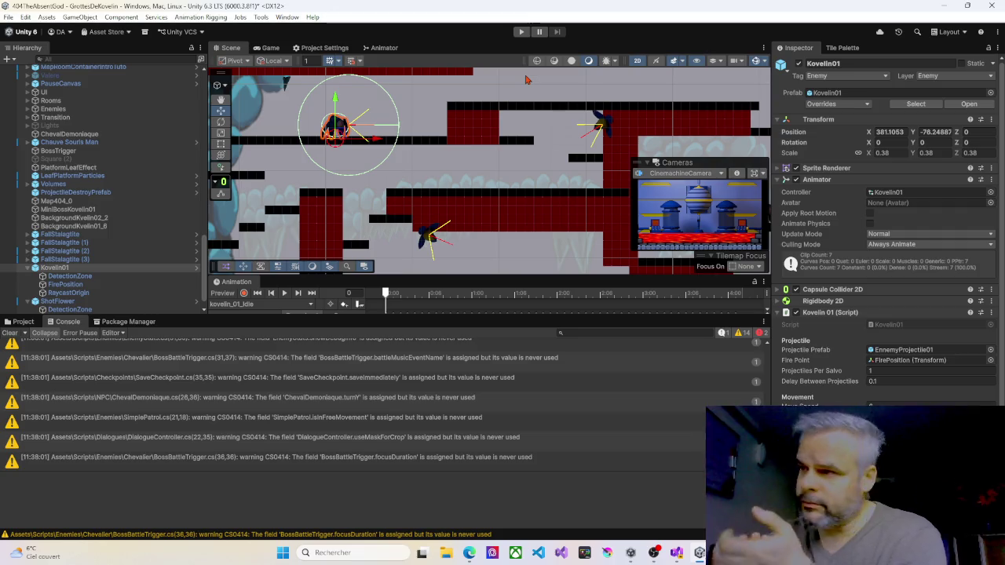
click(528, 34)
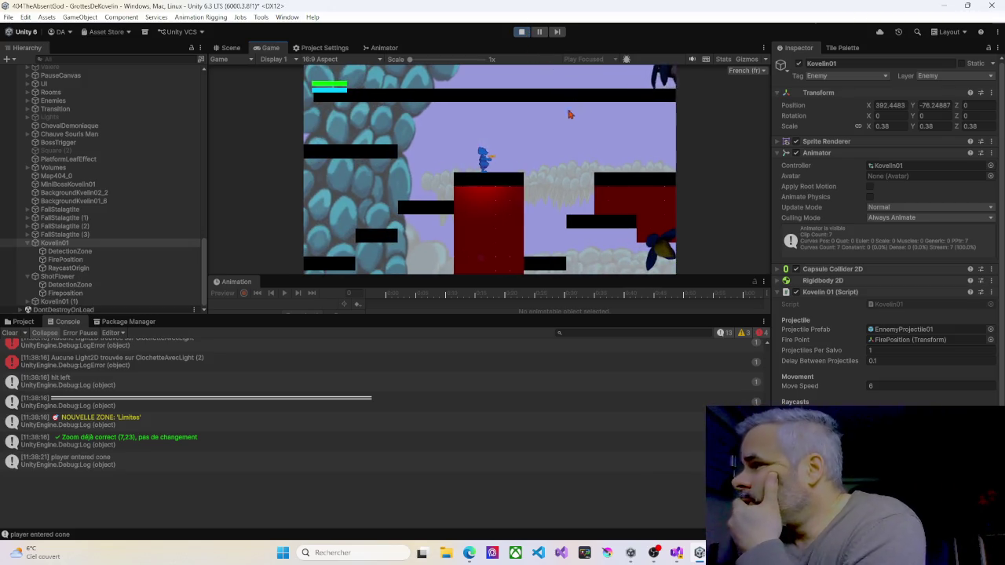
click(523, 32)
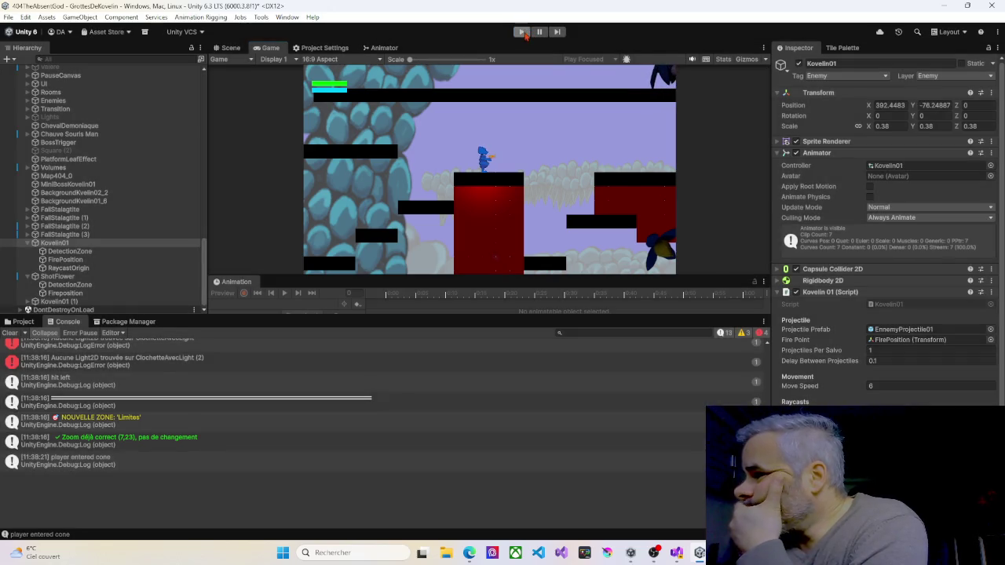
Step: Pan the scene around the Kovelin and bring Kovelin01.cs back up in Visual Studio
drag(476, 151, 518, 196)
mouse_move(700, 554)
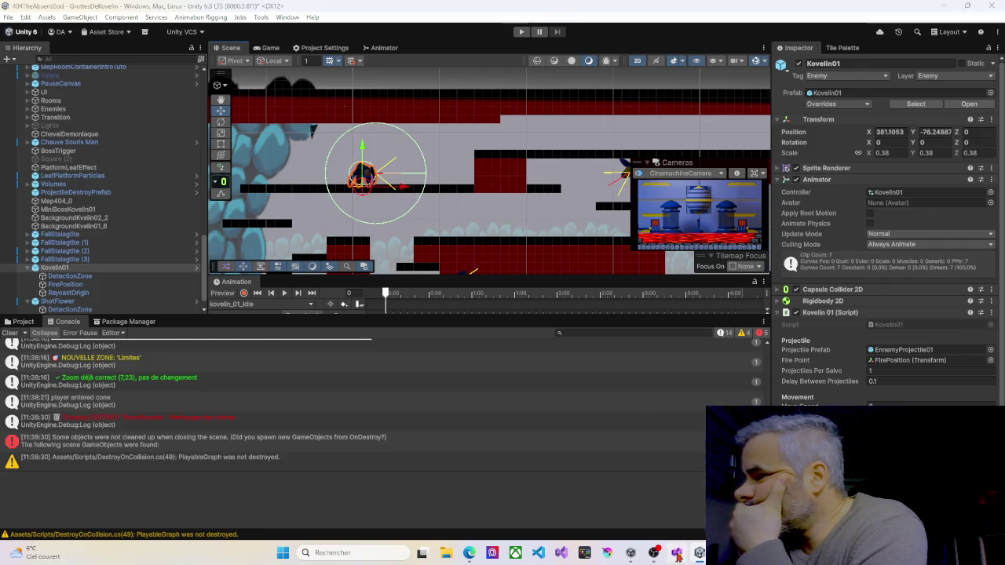
click(676, 552)
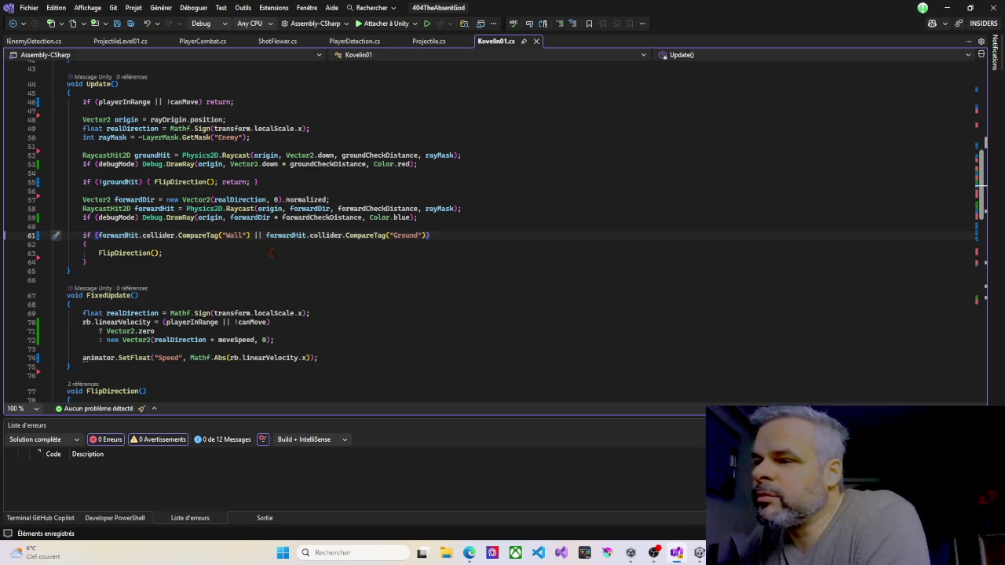
Step: Scroll through Kovelin01.cs, highlight forwardHit uses on line 61, then minimize Visual Studio
scroll(188, 259, down, 3)
scroll(188, 259, down, 1)
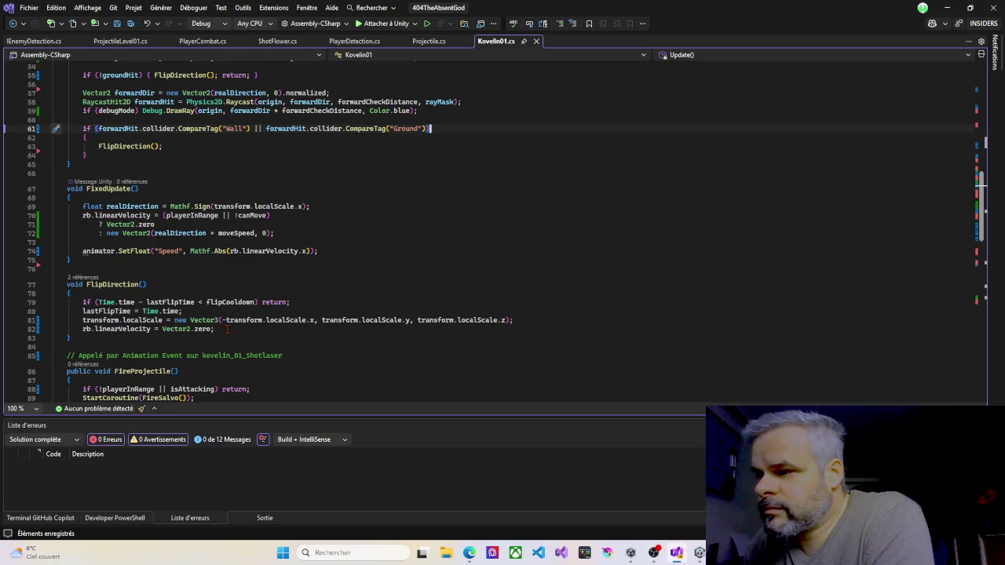
scroll(228, 329, down, 2)
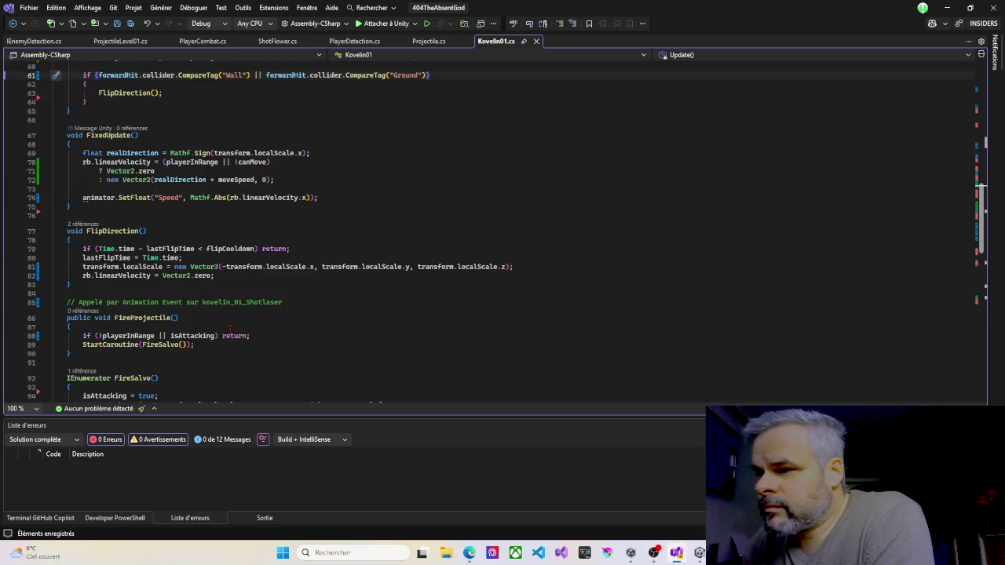
scroll(230, 328, down, 1)
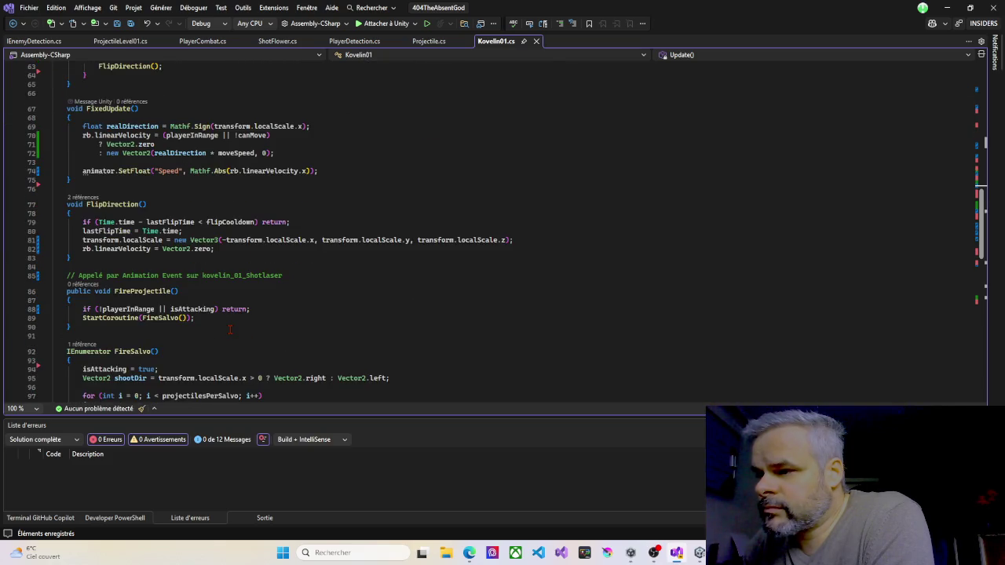
scroll(230, 329, down, 6)
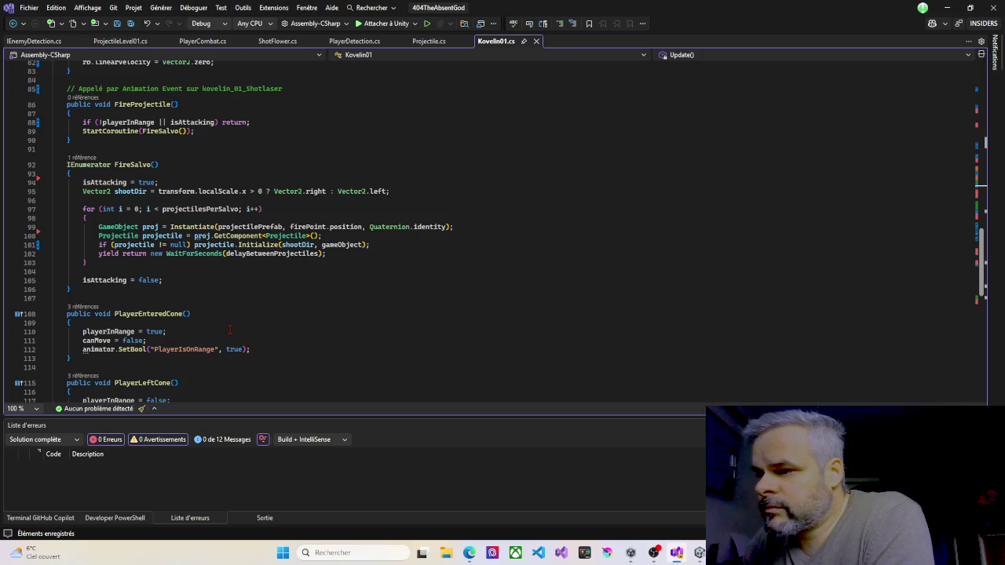
scroll(230, 329, down, 3)
scroll(230, 329, down, 2)
scroll(230, 329, up, 2)
scroll(230, 330, up, 15)
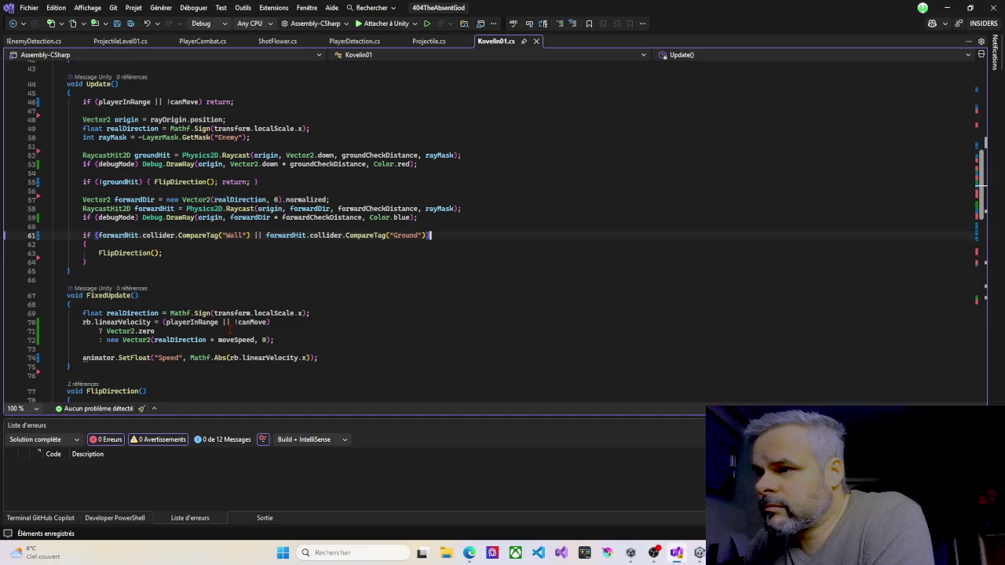
scroll(229, 331, up, 1)
click(123, 262)
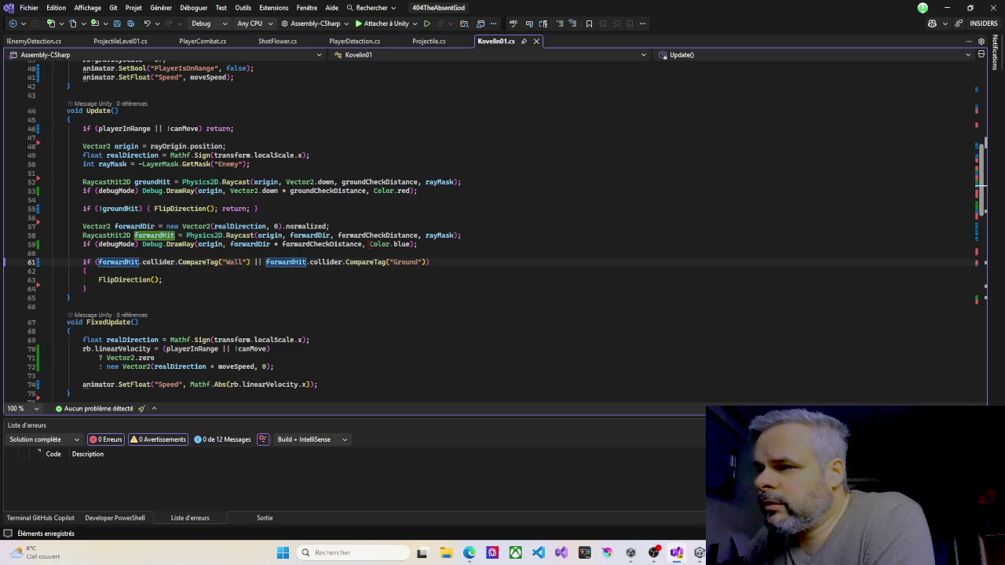
click(949, 9)
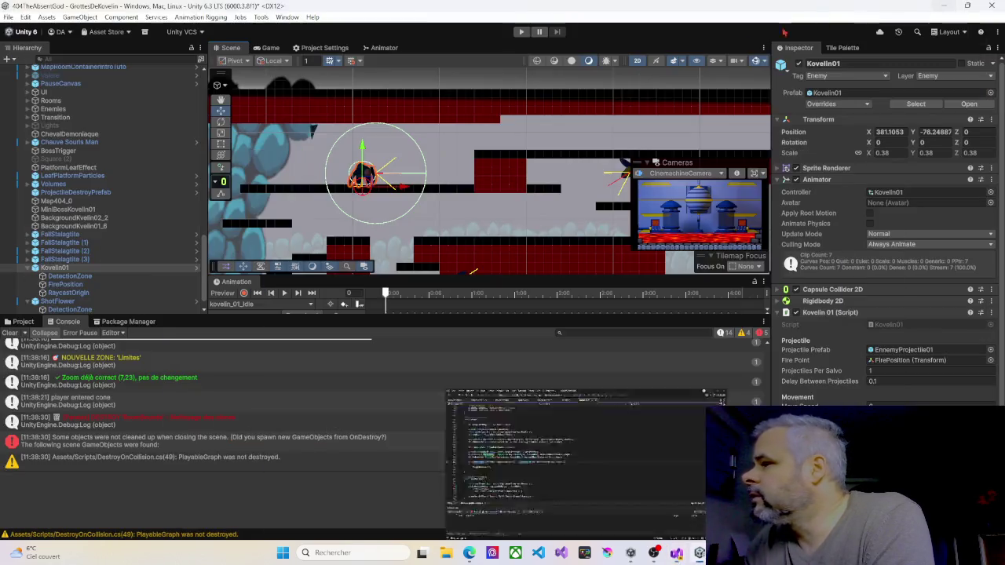
Step: Start a playtest with Ctrl+P, pan the Scene view left, and select Kovelin01
scroll(375, 192, up, 5)
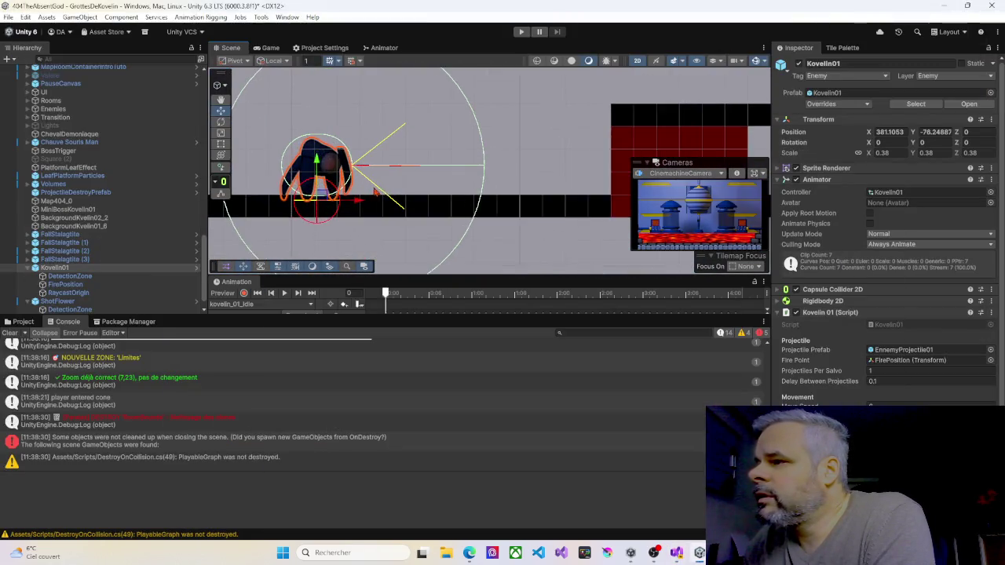
key(ctrl+p)
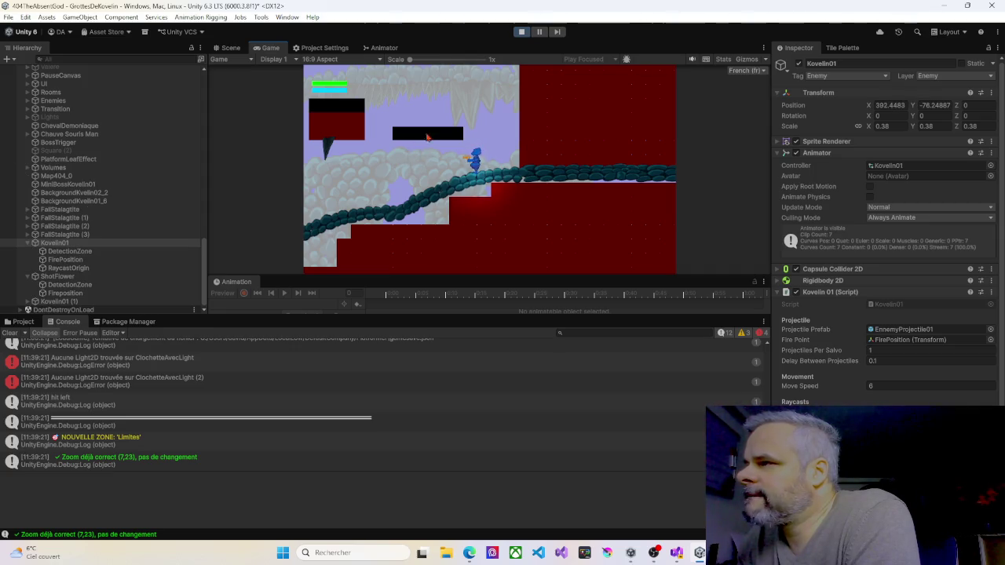
click(230, 48)
drag(471, 157, 316, 140)
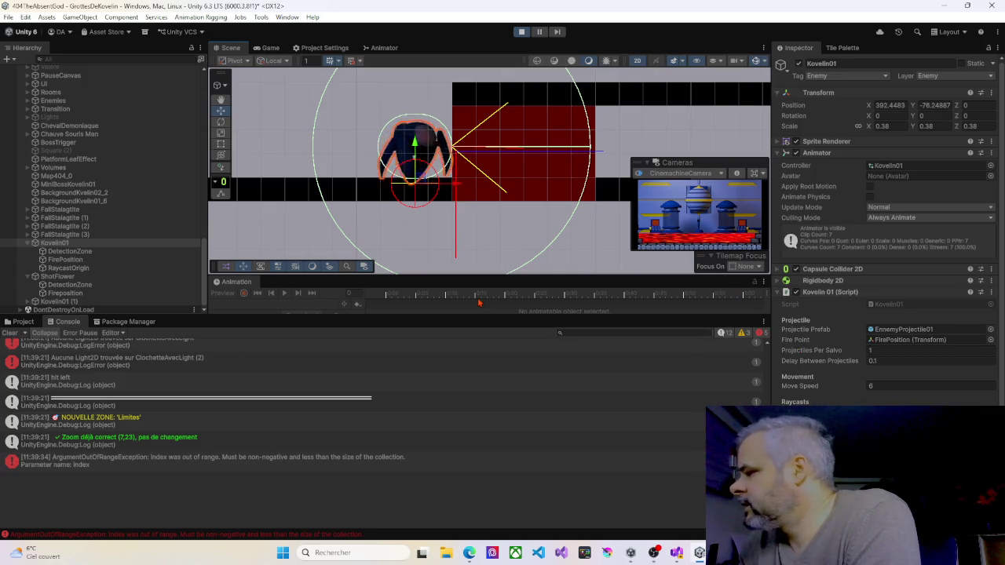
click(95, 244)
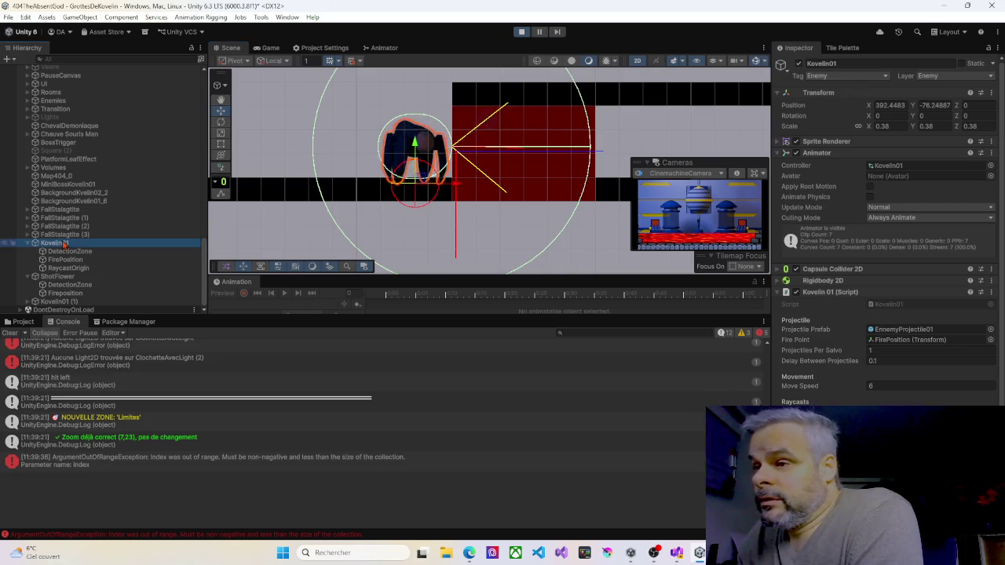
Step: Lower Forward Check Distance from 6.18 to 4.79 and reduce Ground Check Distance, then stop playing
scroll(851, 393, down, 3)
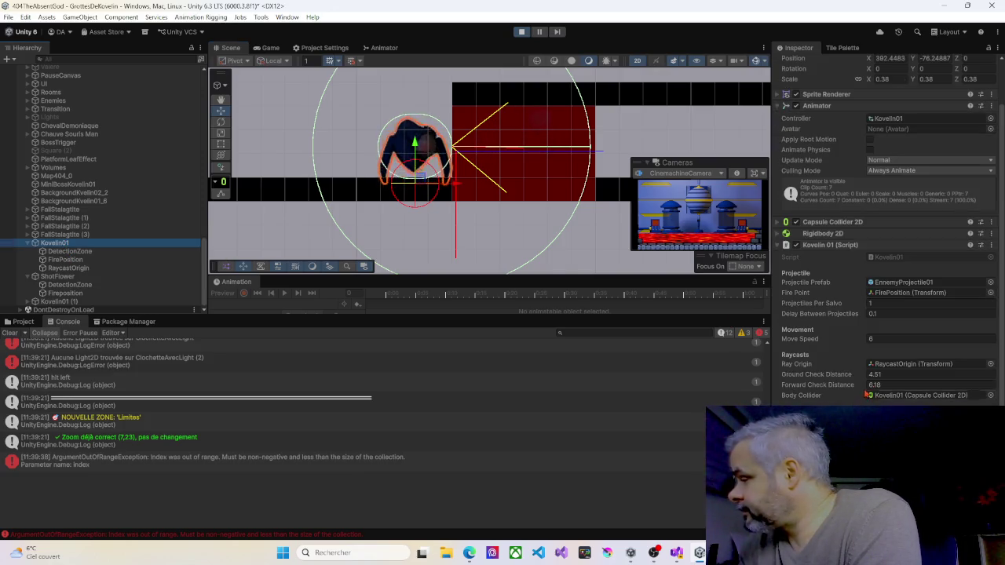
drag(864, 385, 838, 388)
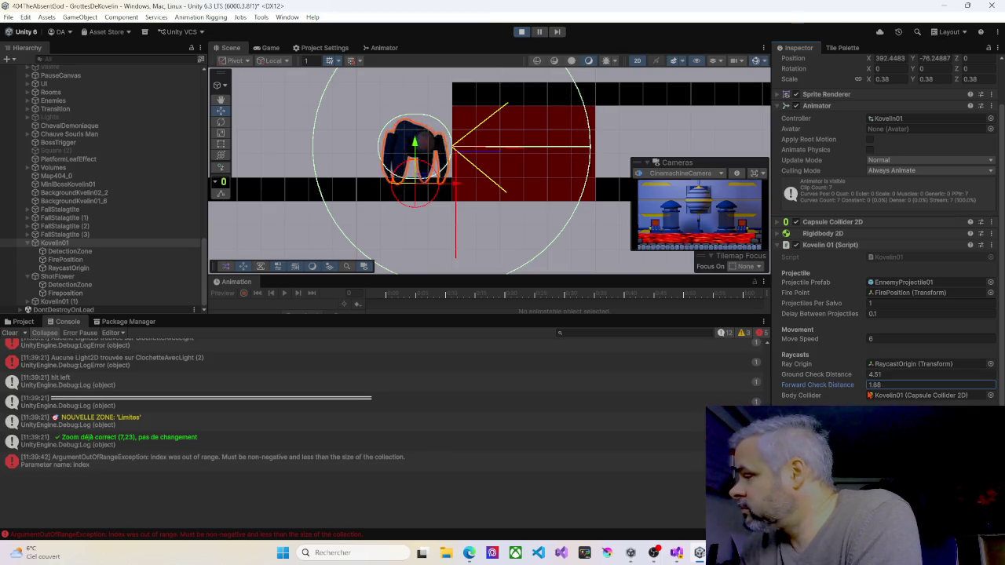
drag(865, 379, 858, 379)
text(1.92)
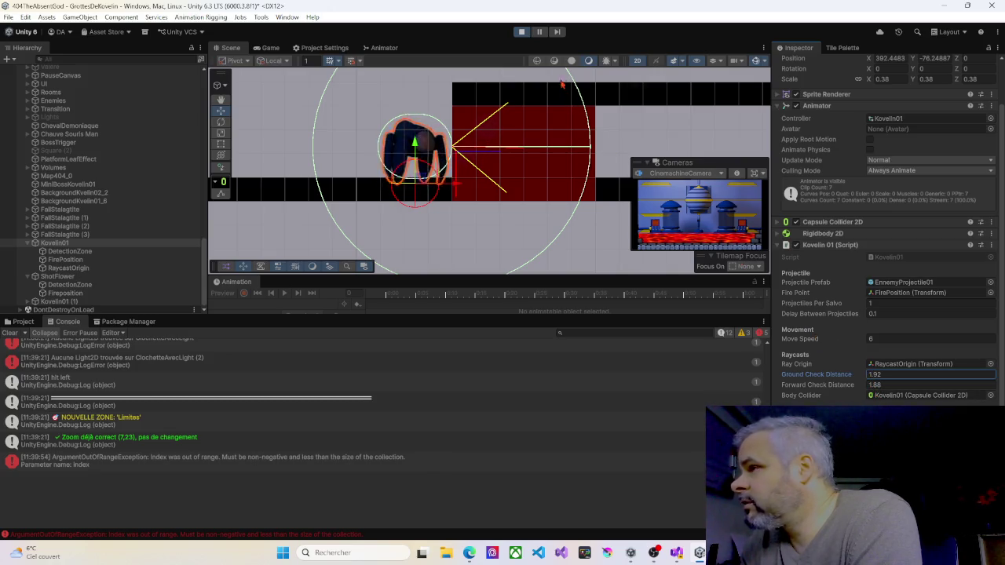
click(526, 33)
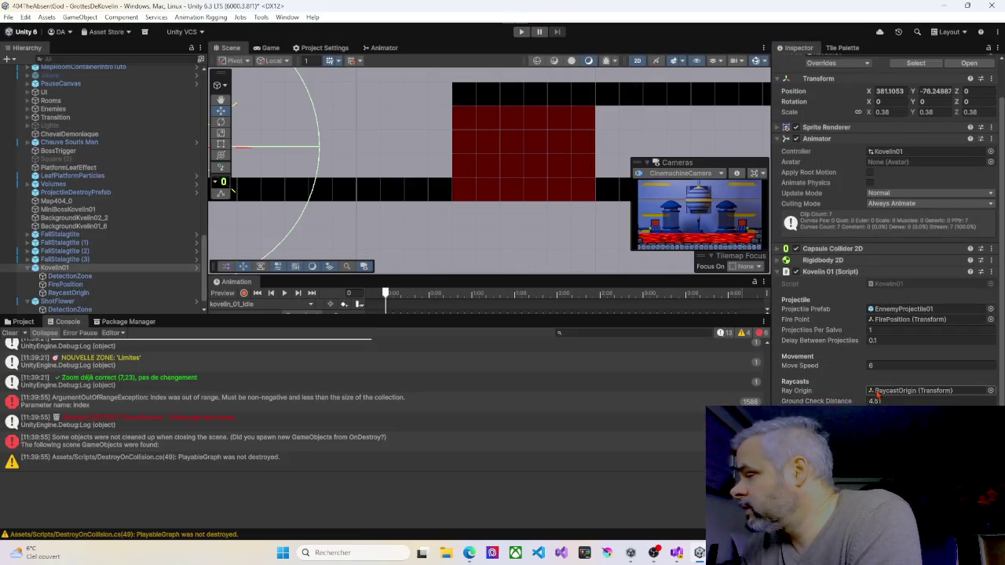
Step: Set Kovelin01's Ground Check Distance to 1.9
click(879, 401)
text(1.)
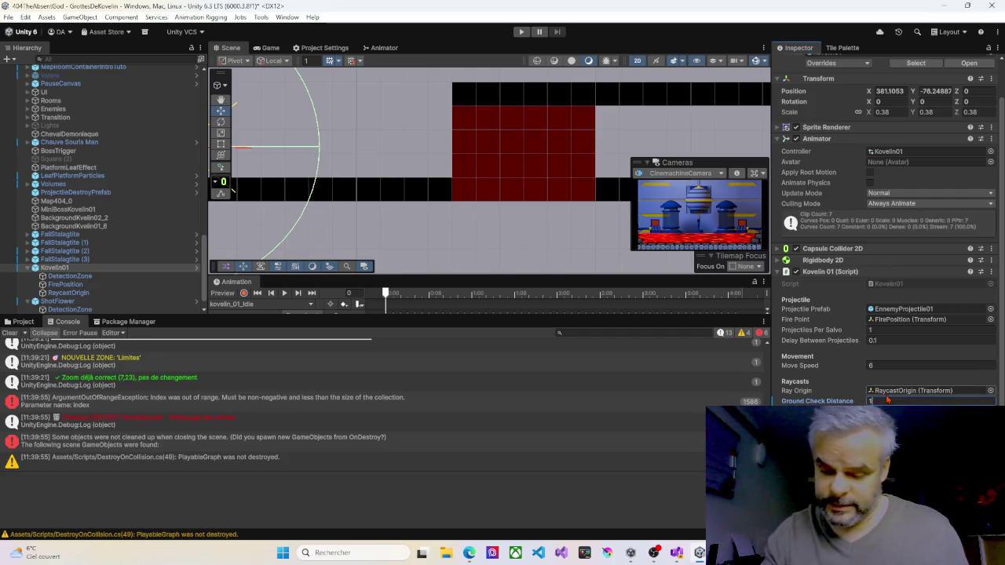
text(9)
key(Return)
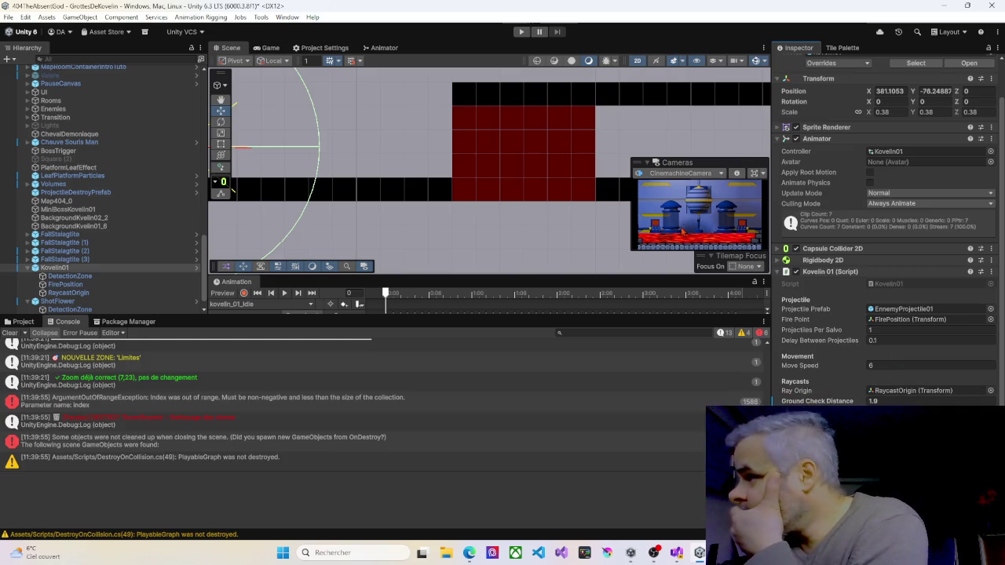
Step: Run a playtest to watch Kovelin01's raycasts with the new distance, then stop it
click(521, 31)
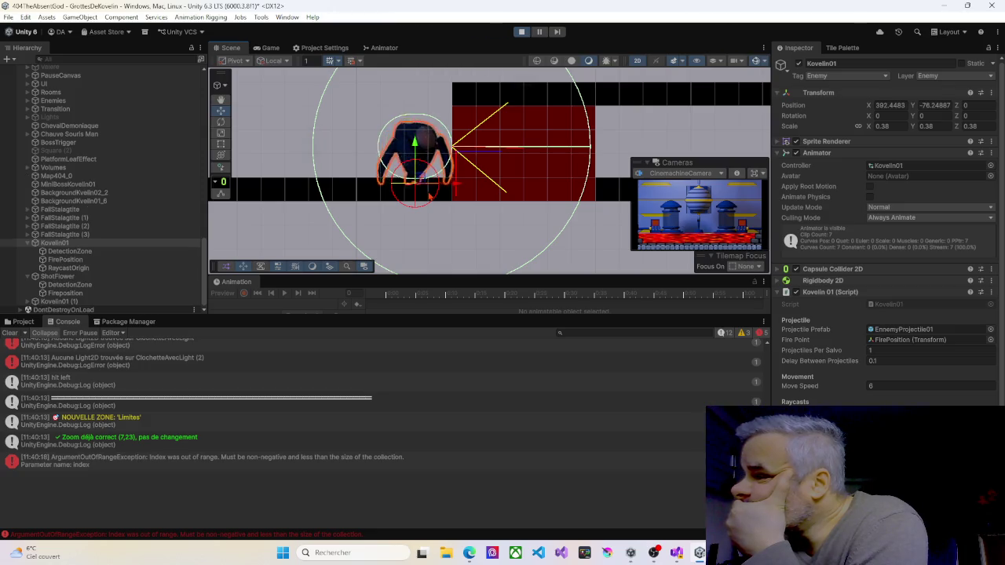
scroll(510, 217, down, 1)
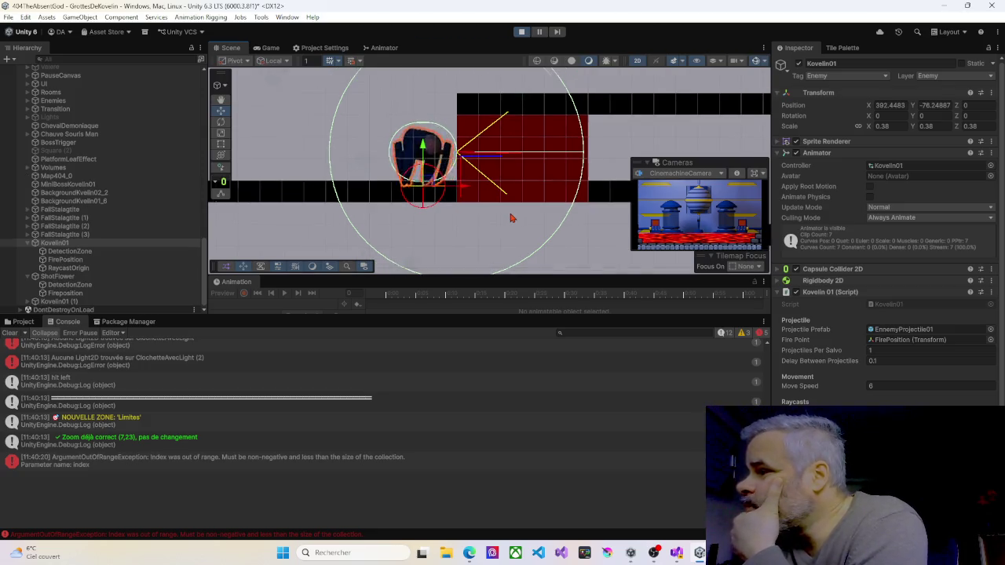
scroll(510, 218, down, 4)
scroll(510, 217, down, 2)
scroll(510, 218, up, 5)
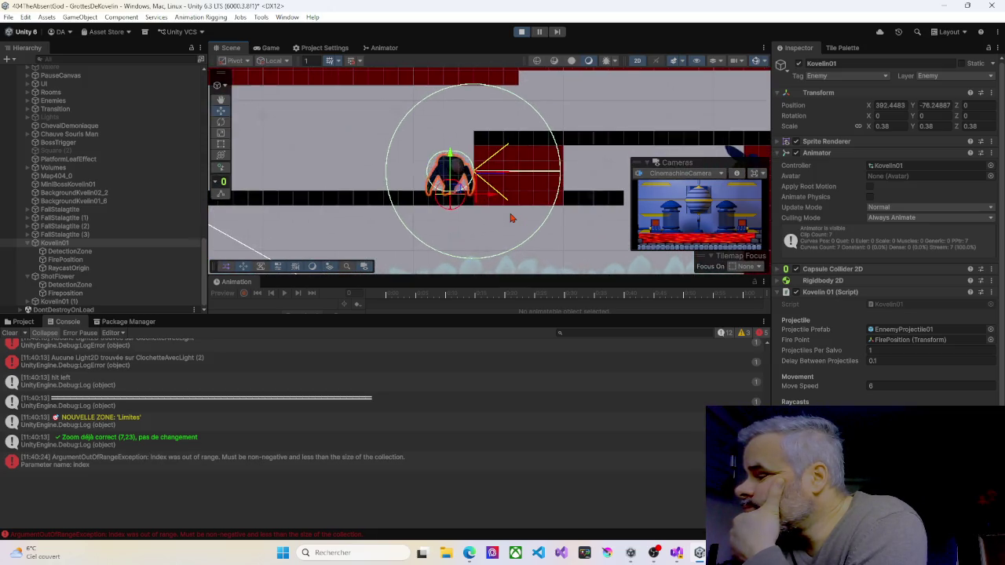
scroll(510, 218, up, 1)
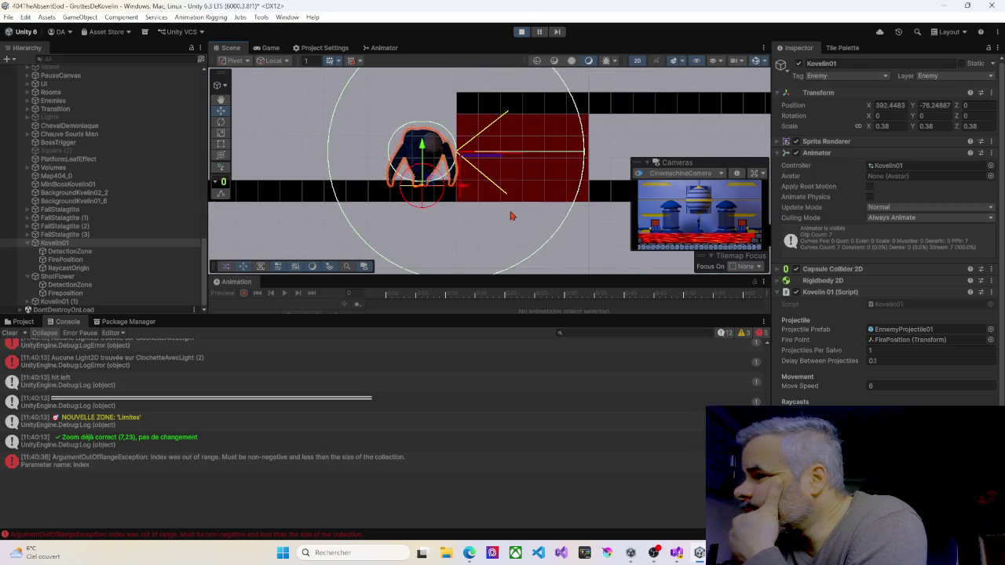
click(521, 32)
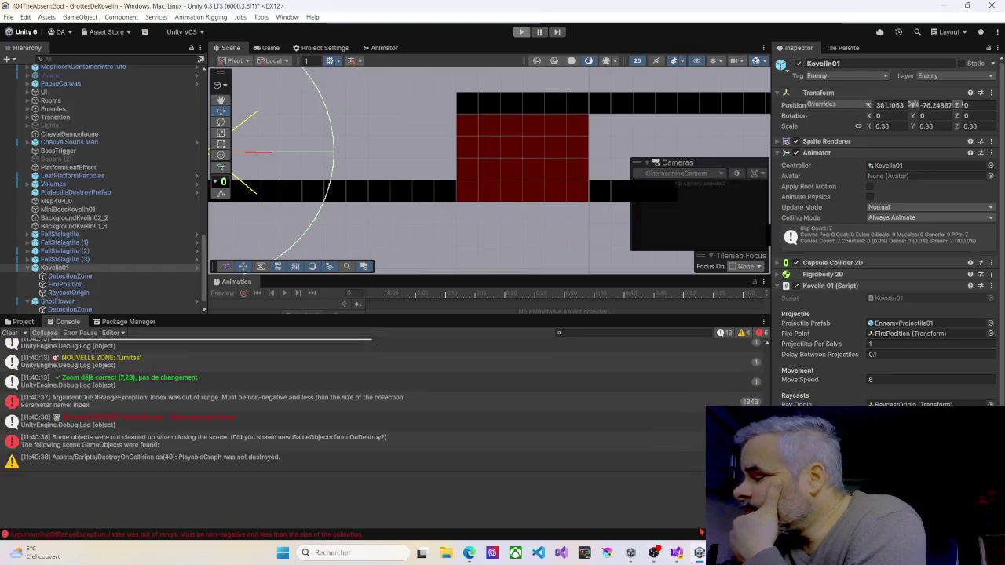
Step: Minimize and restore Unity, then switch over to Kovelin01.cs in Visual Studio
click(699, 553)
click(699, 553)
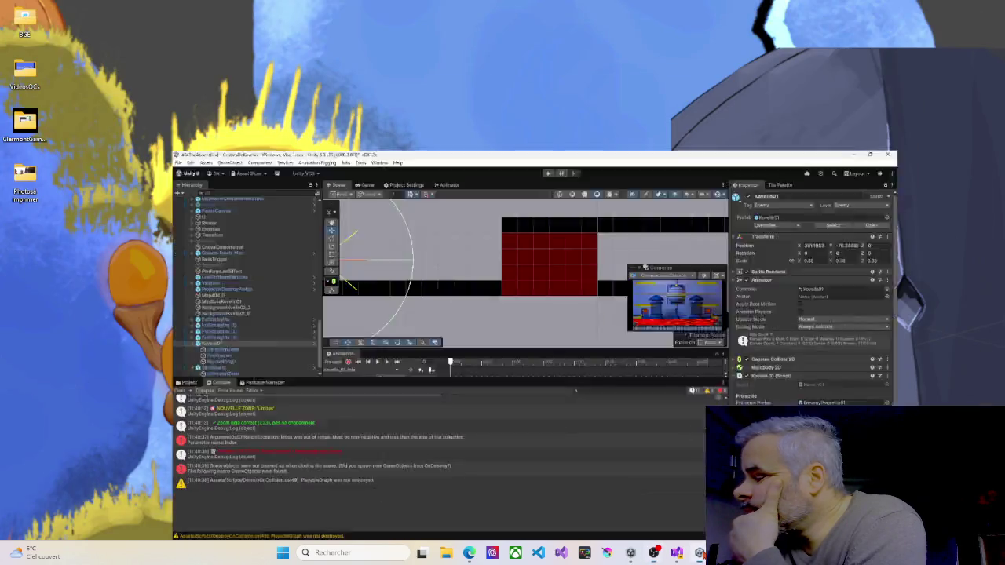
mouse_move(654, 553)
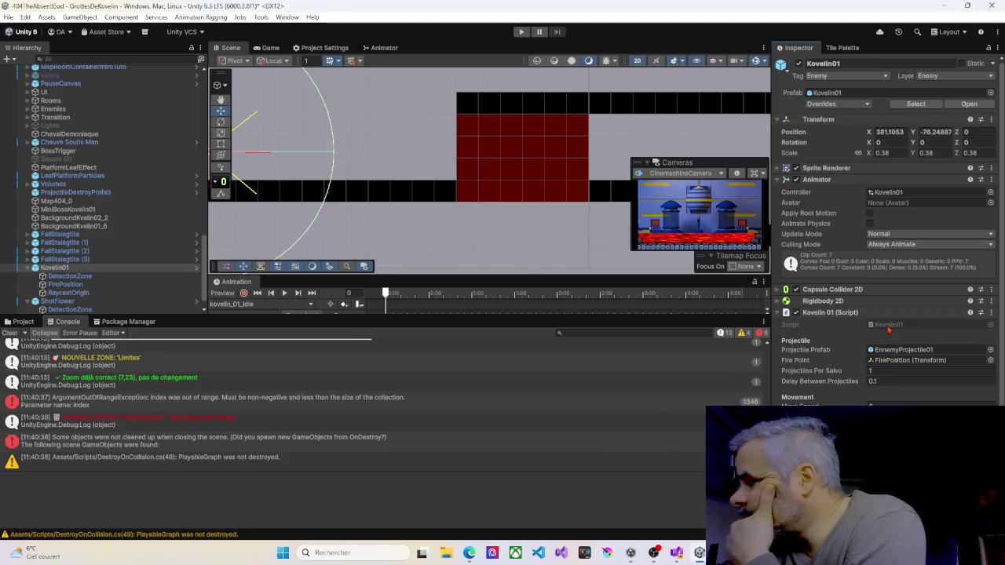
key(alt+Tab)
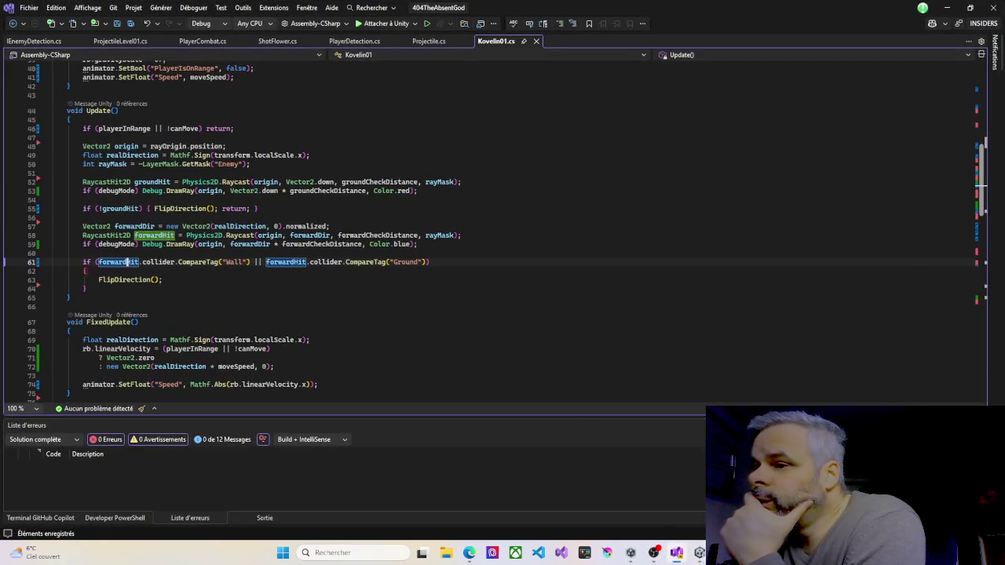
Step: Add a breakpoint at line 61's forwardHit Wall/Ground tag check in Kovelin01.cs and minimize Visual Studio
click(11, 263)
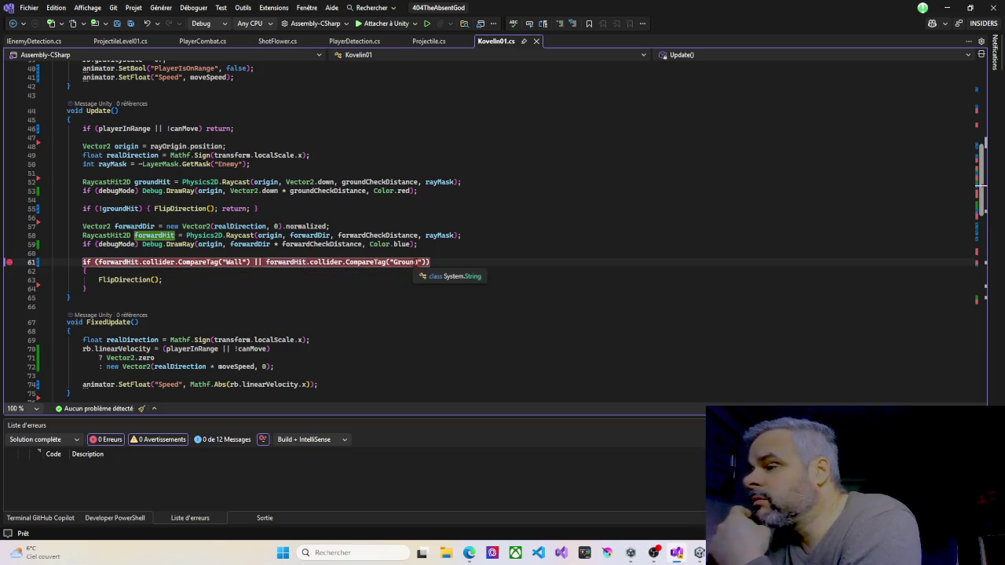
click(948, 10)
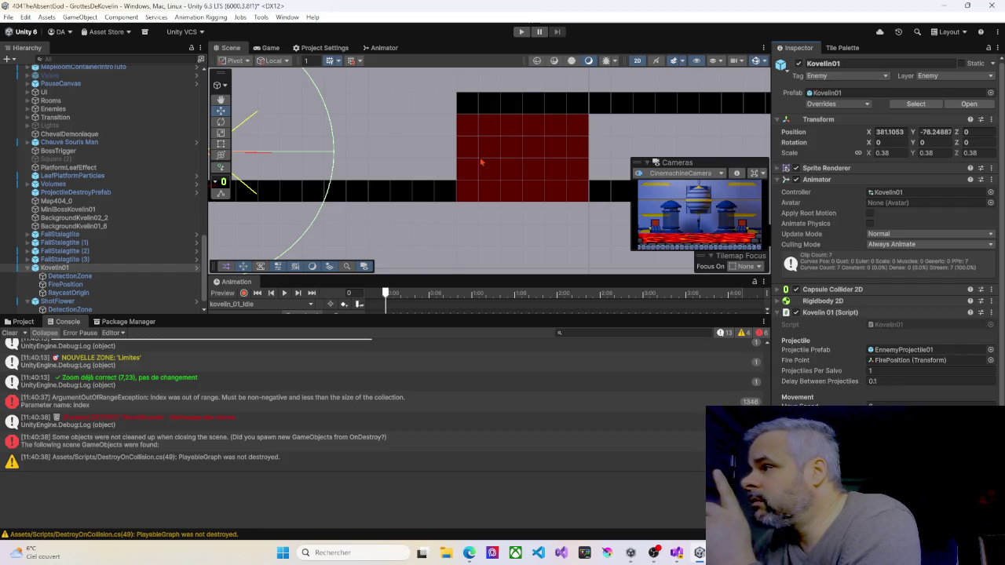
Step: Compare the Ground and Walls tilemaps' Ground and Wall tags with the Kovelin01 room object, then return to Visual Studio
scroll(88, 181, down, 2)
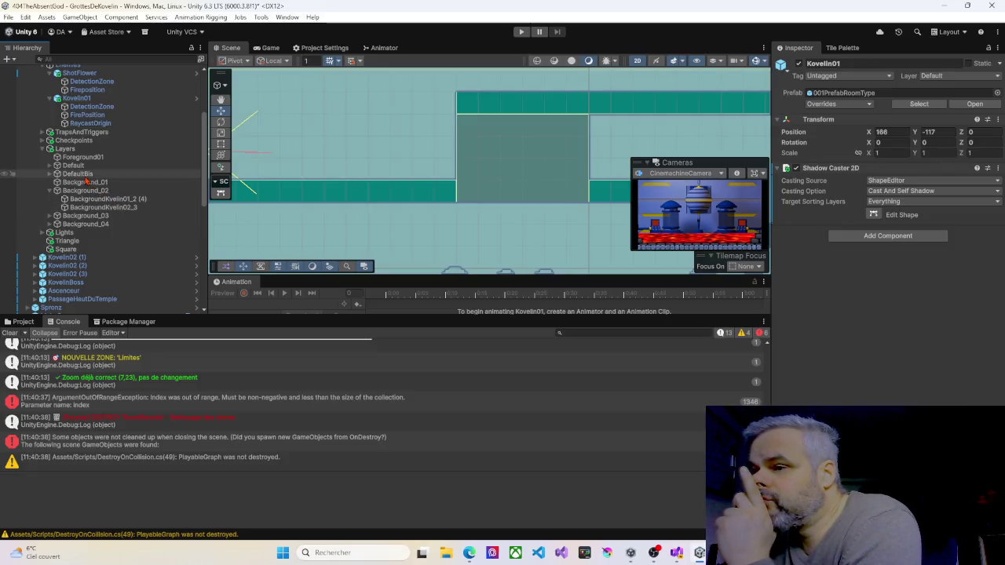
scroll(87, 182, up, 3)
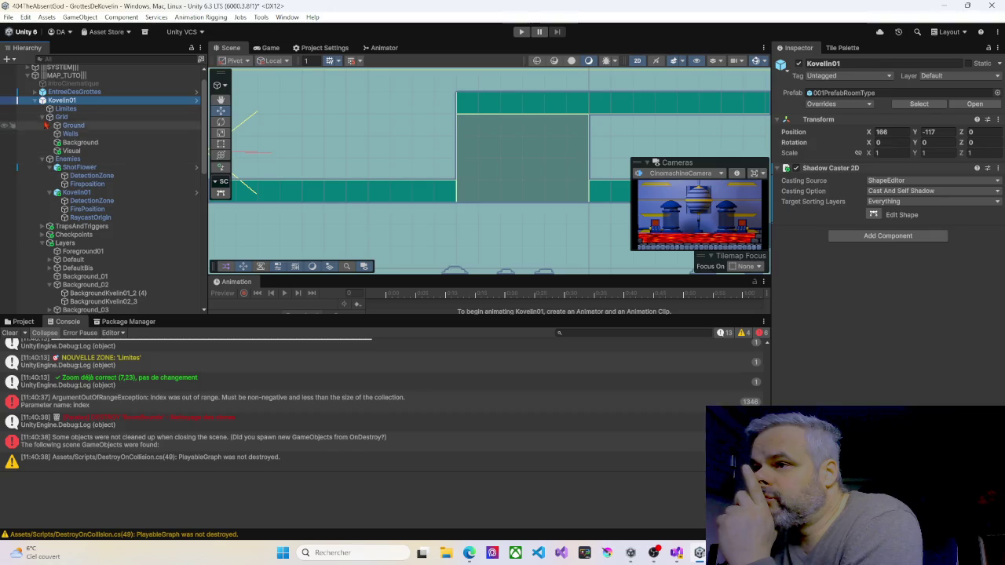
click(71, 126)
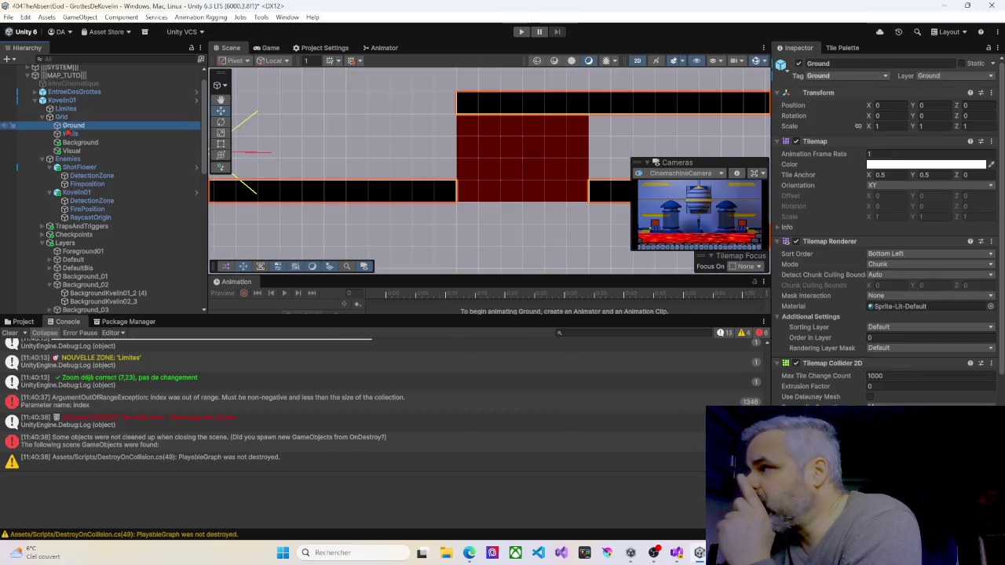
click(70, 134)
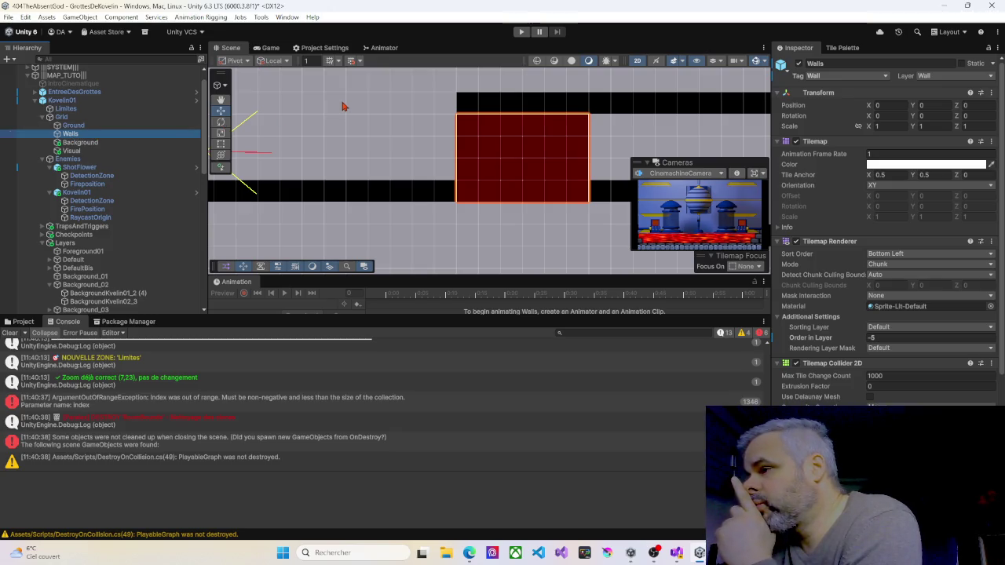
scroll(374, 160, down, 1)
click(379, 186)
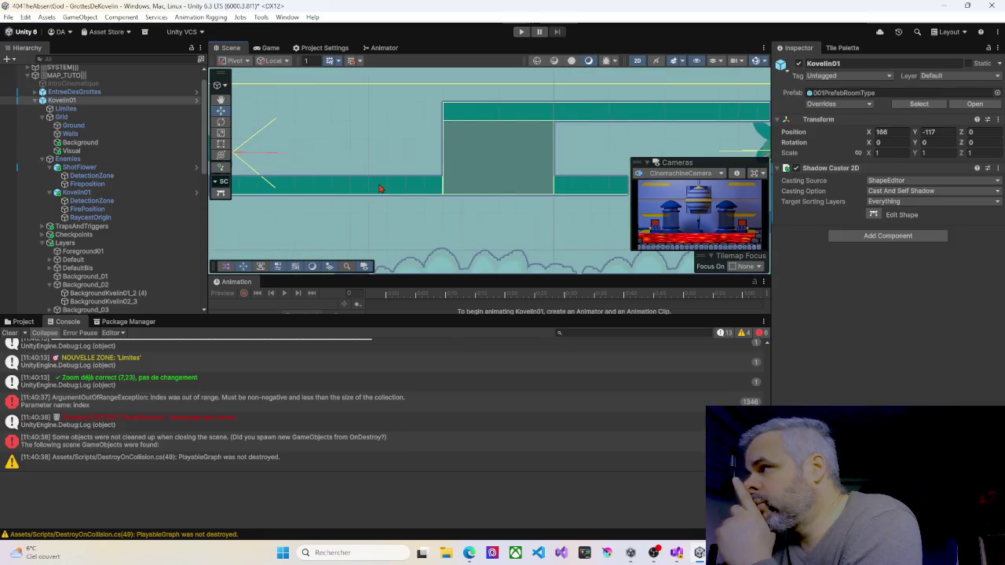
click(379, 186)
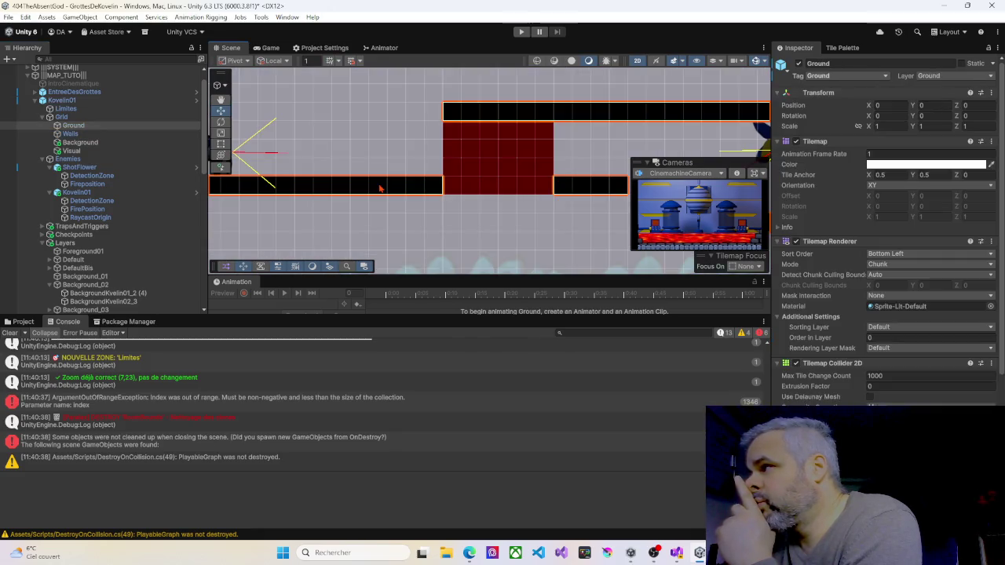
click(473, 165)
click(473, 165)
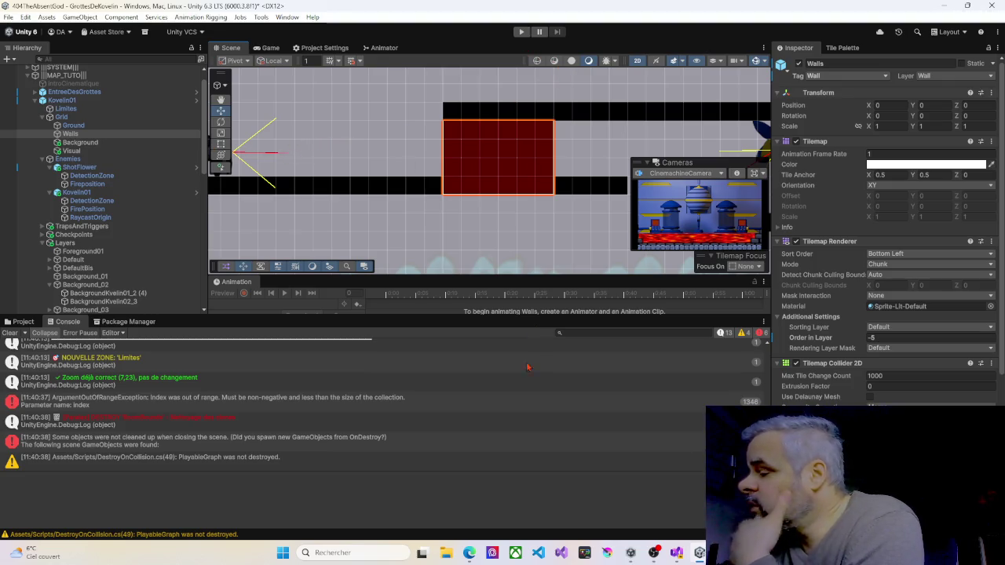
click(676, 552)
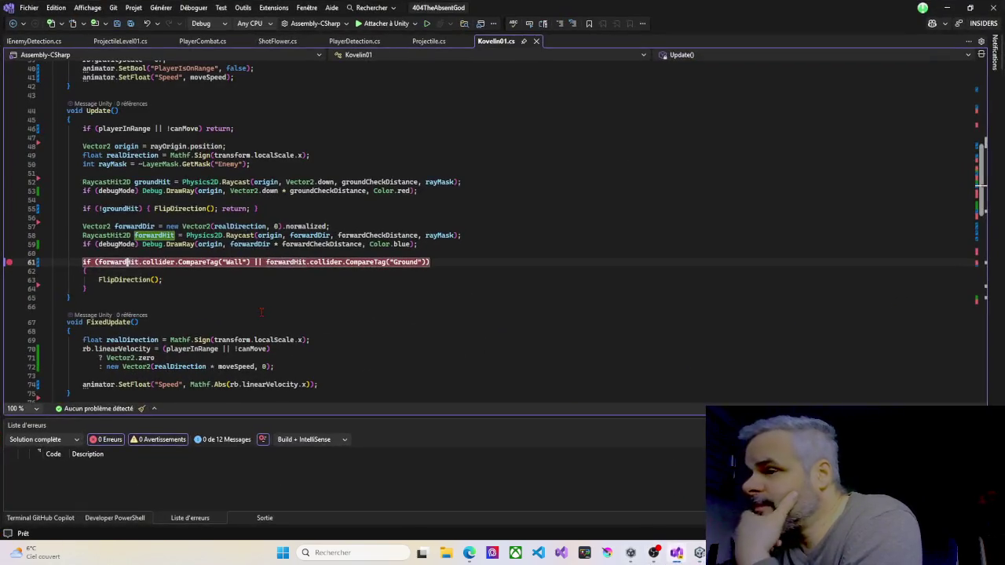
Step: Try 'Attacher à Unity' to attach the debugger, see the connection refused, and go back to Unity
click(385, 22)
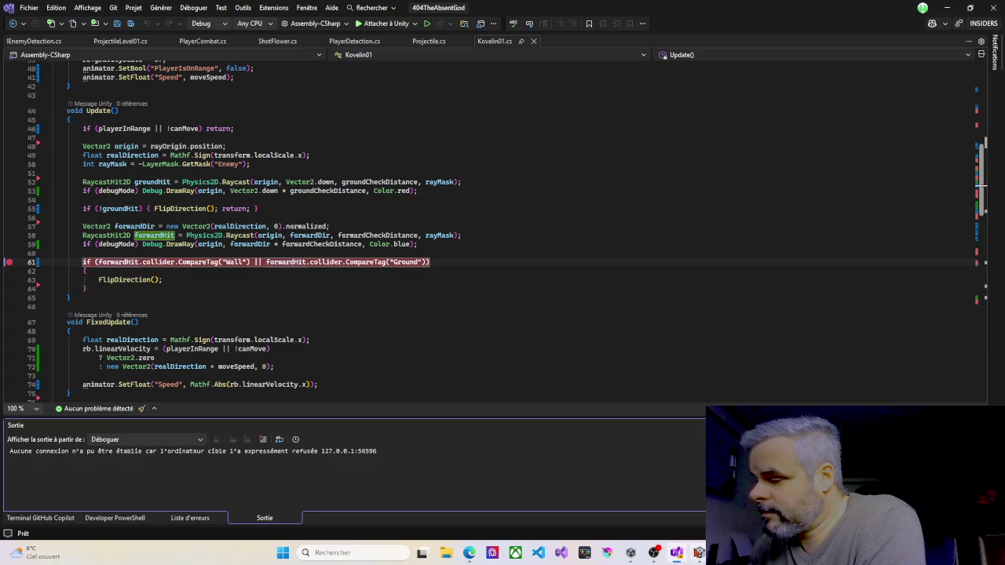
click(682, 558)
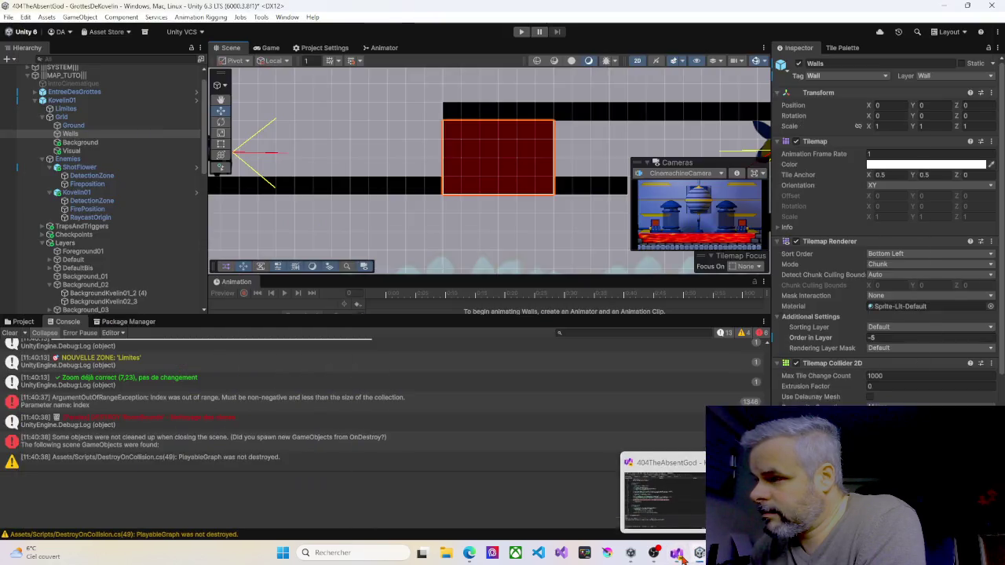
Step: Playtest by running the character right up the slope, then left onto the red block, and minimize Unity
click(522, 32)
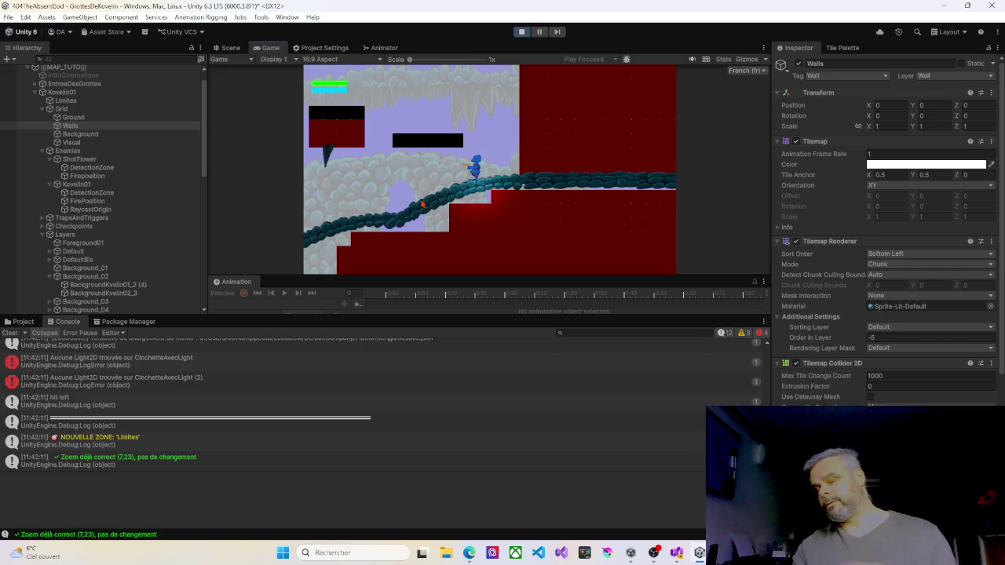
key(Right)
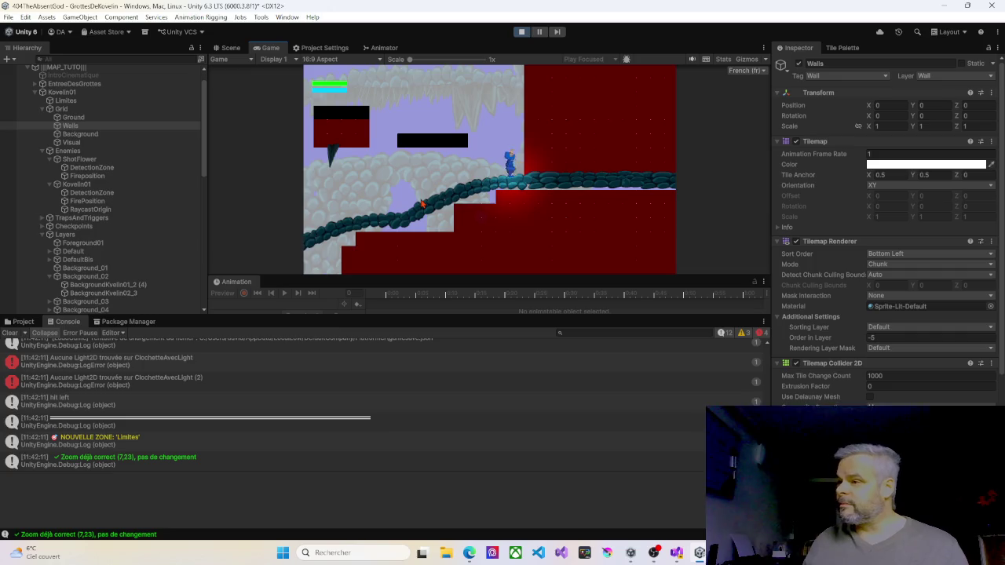
key(Right)
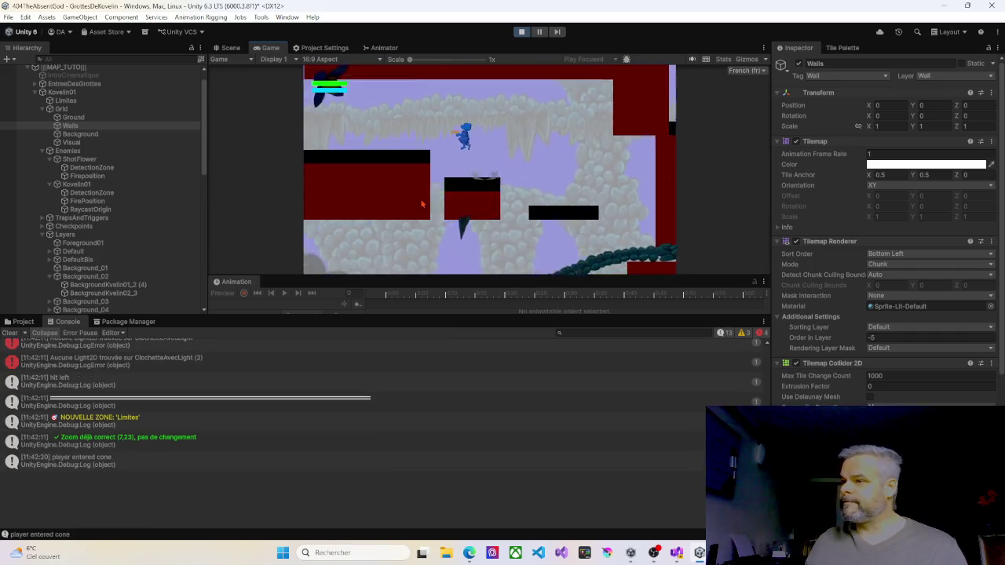
key(Right)
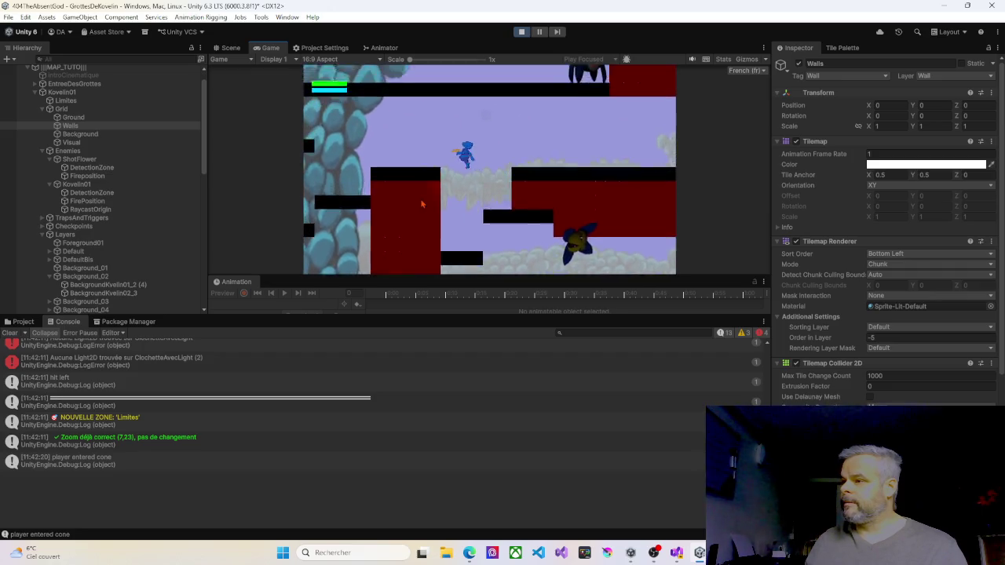
key(Left)
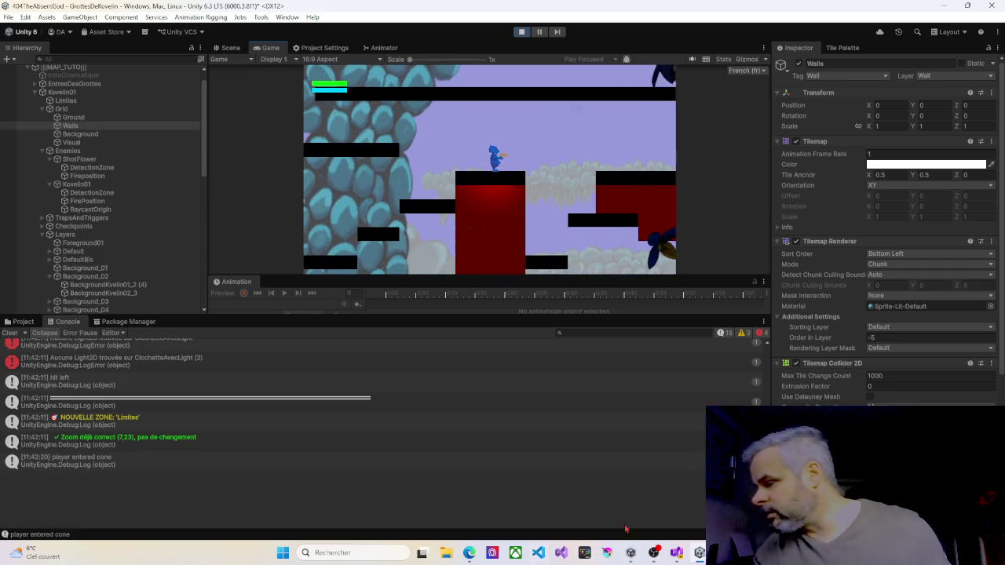
click(699, 552)
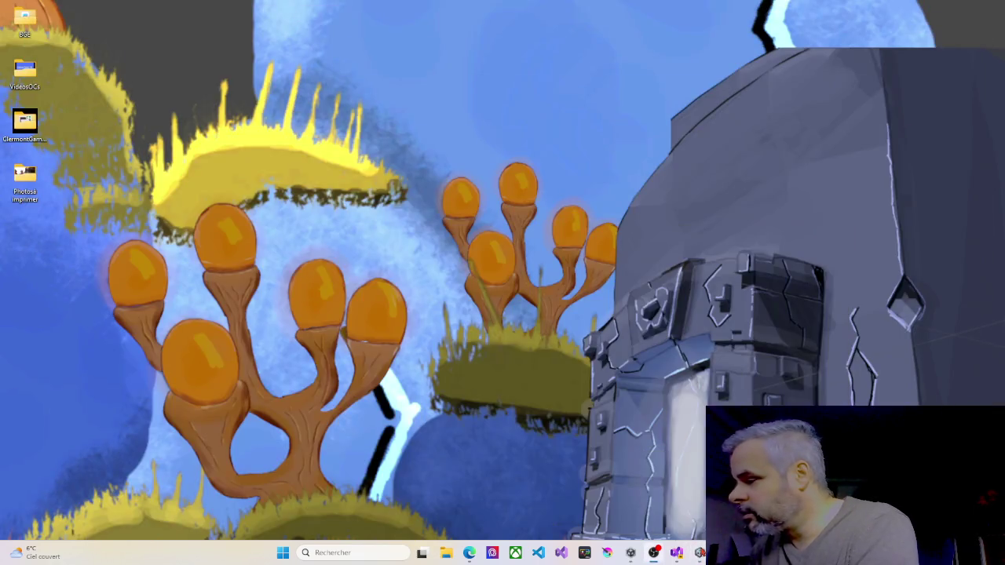
click(699, 553)
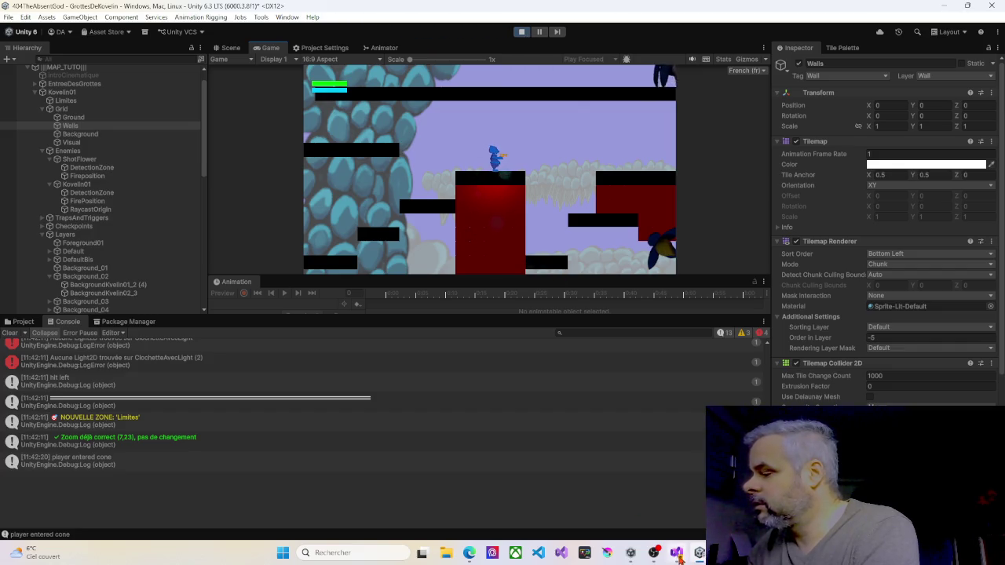
click(676, 553)
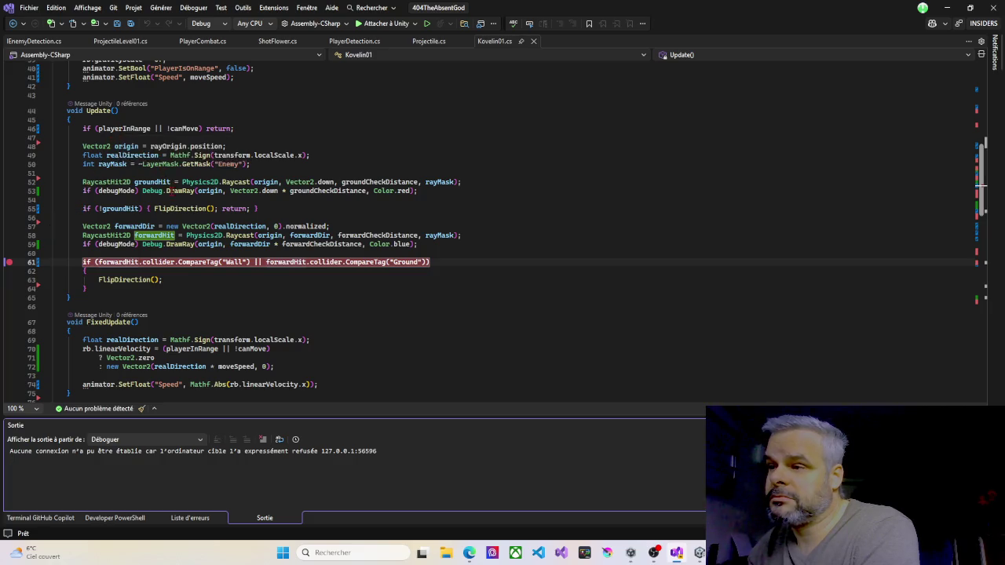
scroll(171, 191, up, 3)
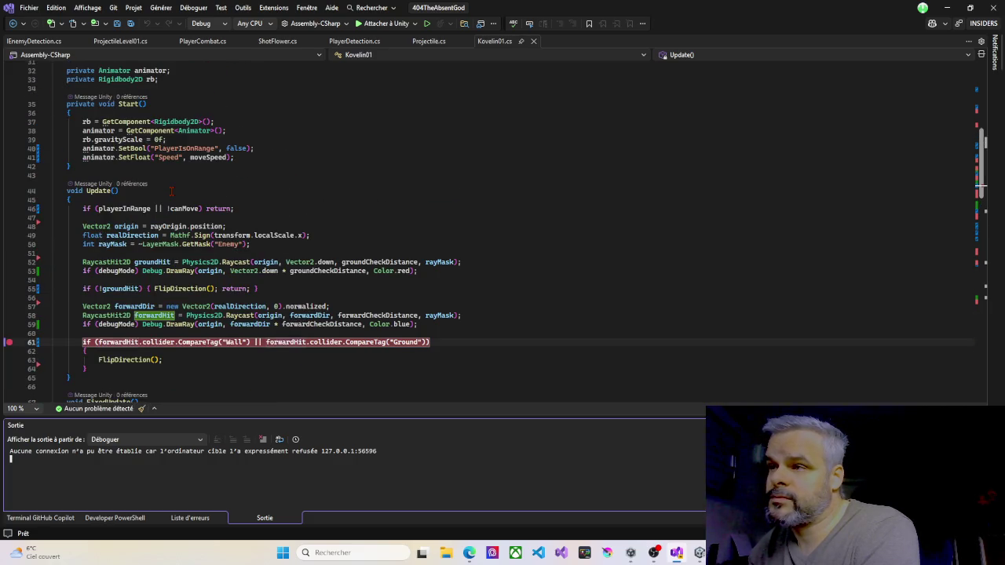
scroll(172, 191, down, 5)
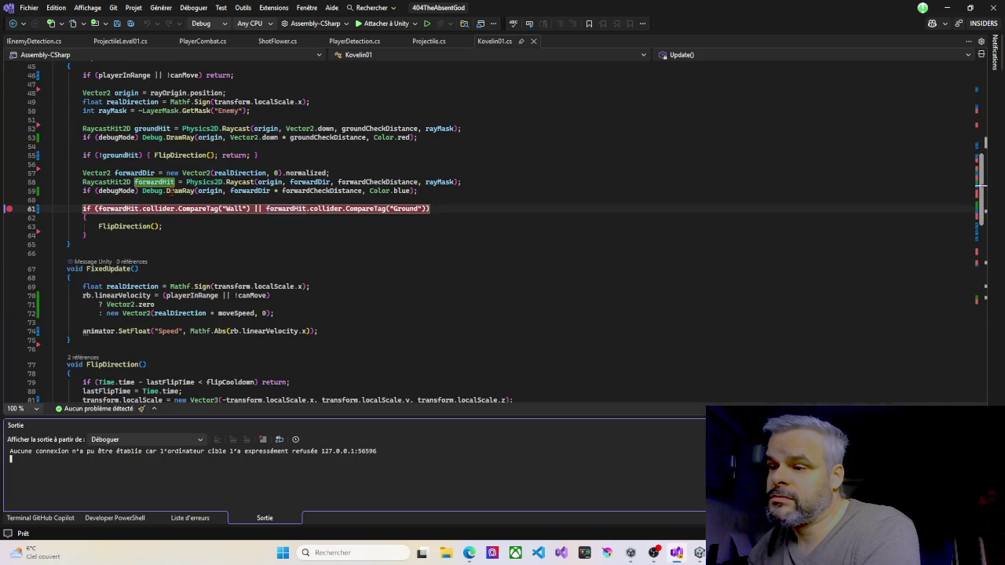
scroll(169, 191, down, 4)
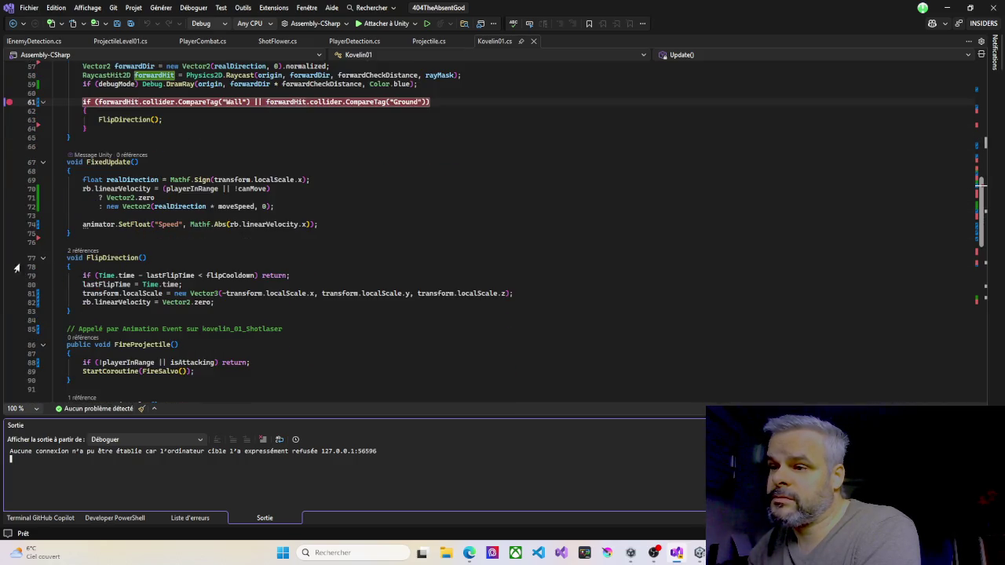
scroll(116, 145, up, 3)
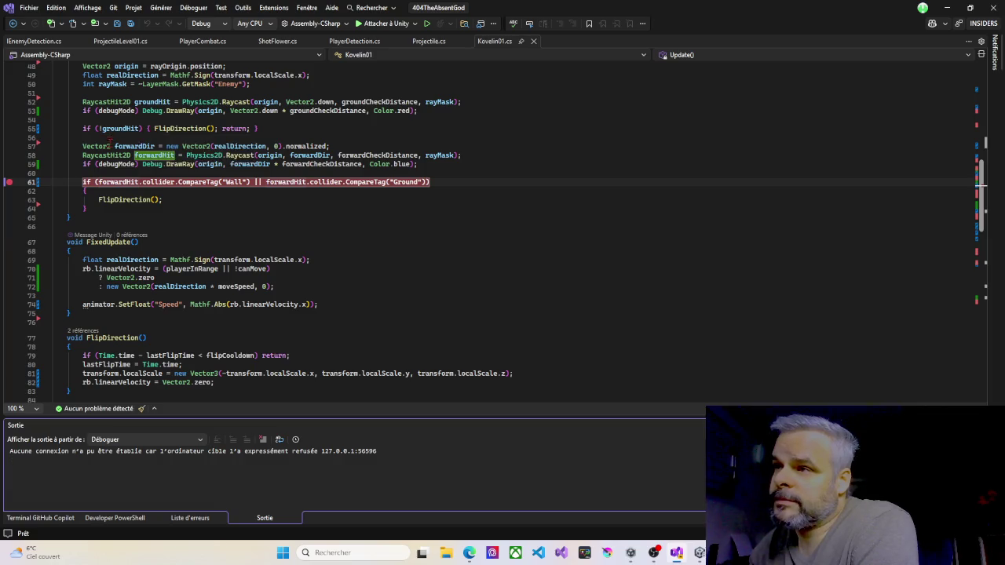
scroll(109, 145, up, 3)
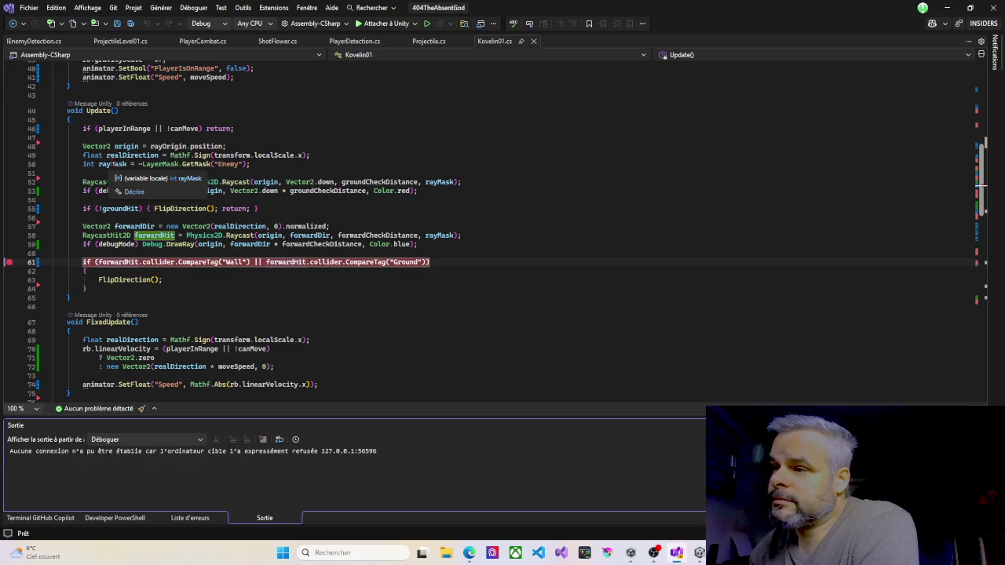
scroll(110, 164, up, 4)
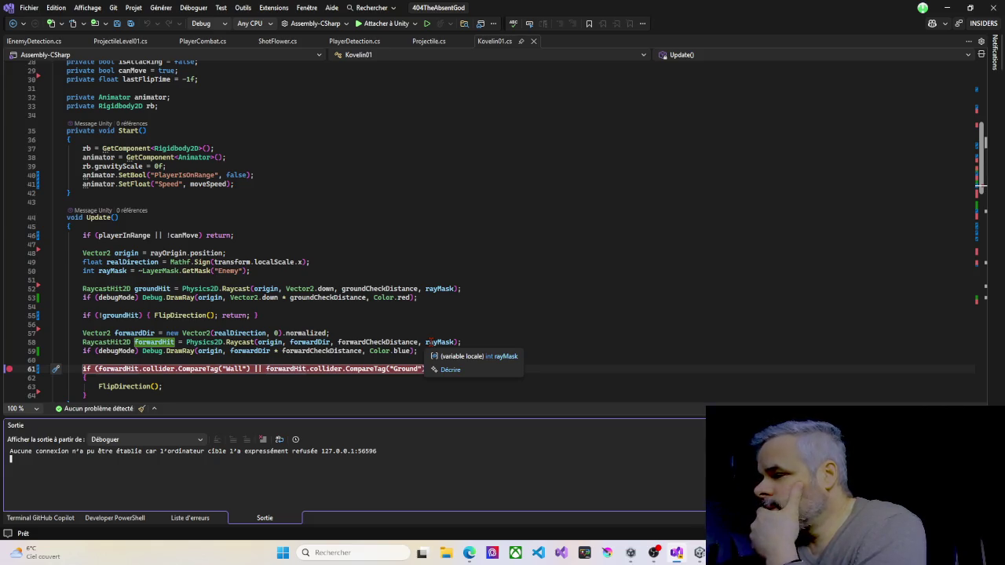
click(430, 341)
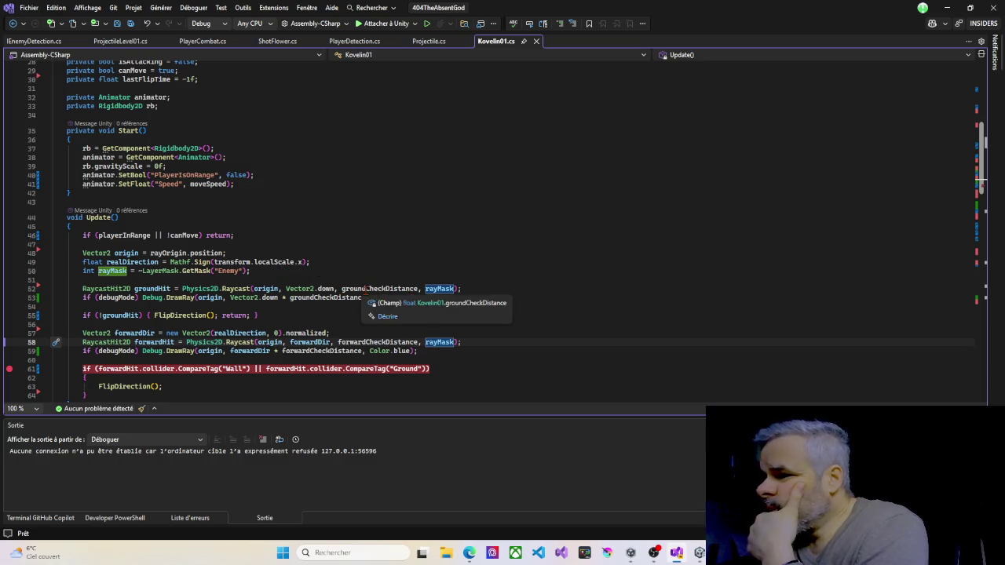
click(948, 11)
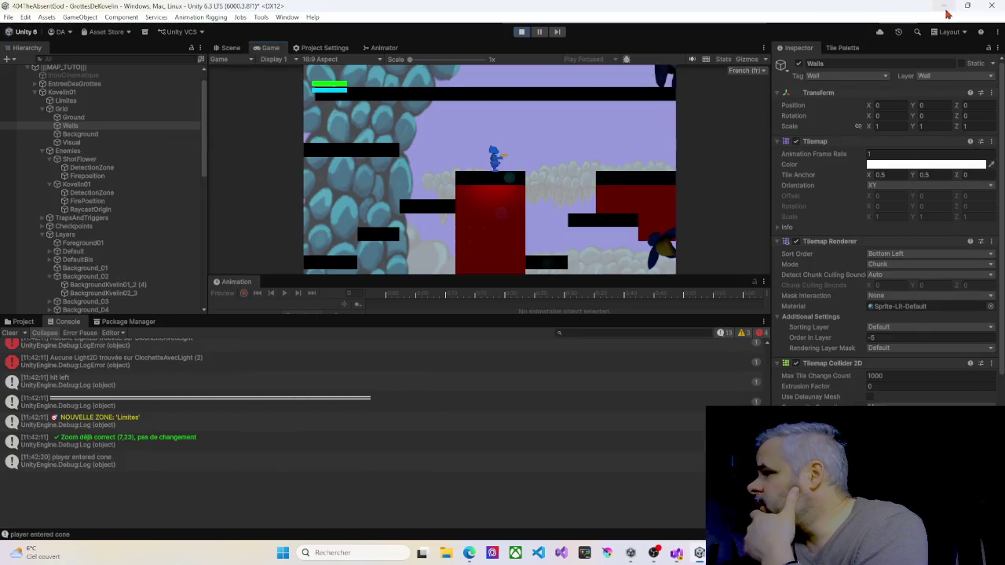
Step: Stop the playtest, paint black Ground tiles down the wall gap beside the red block, and replay
click(522, 33)
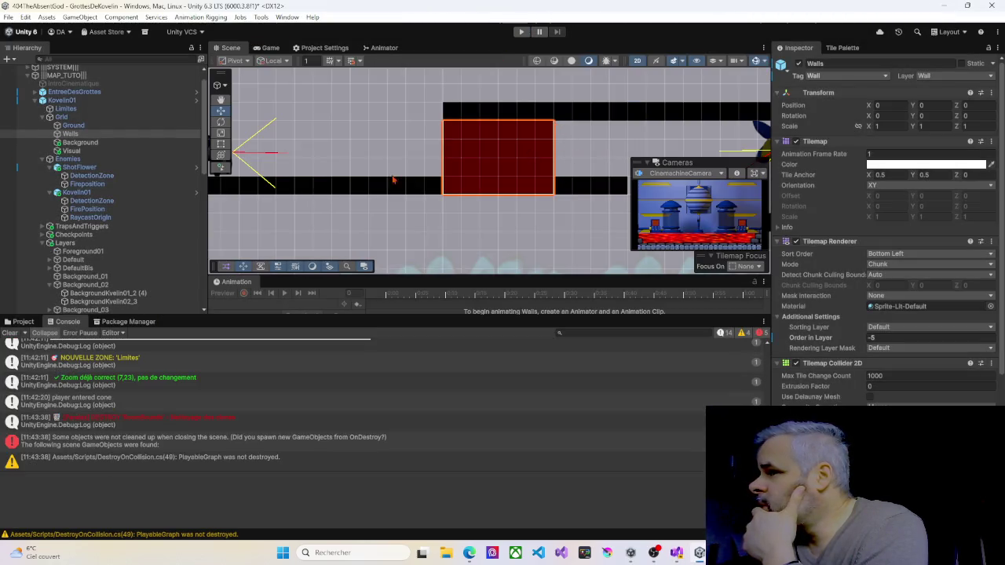
click(377, 153)
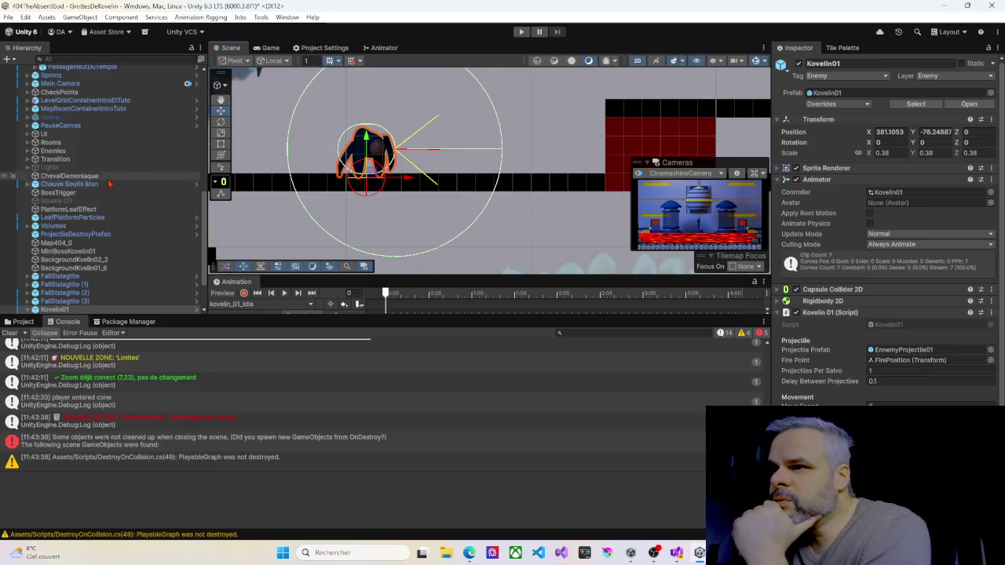
scroll(121, 182, up, 15)
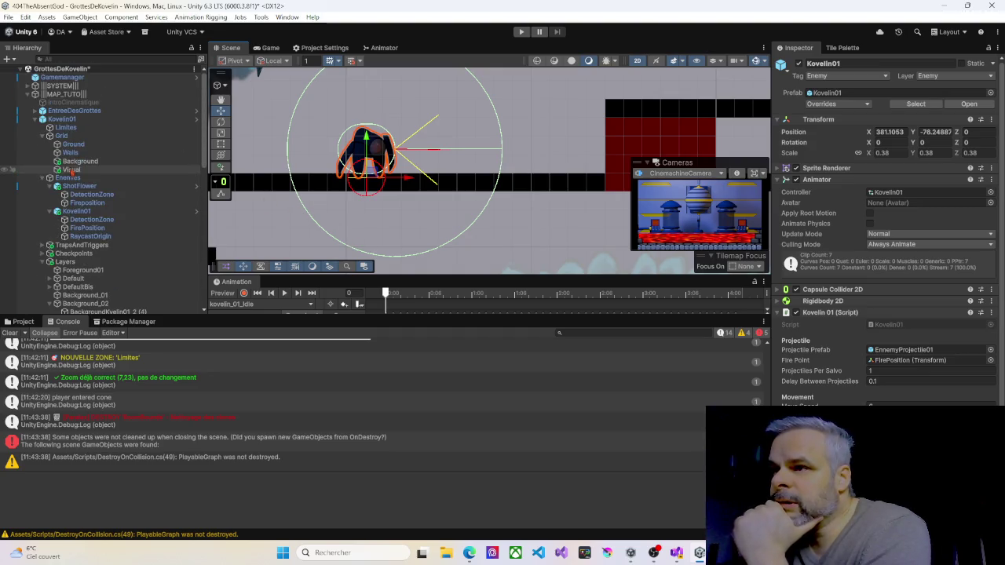
click(73, 144)
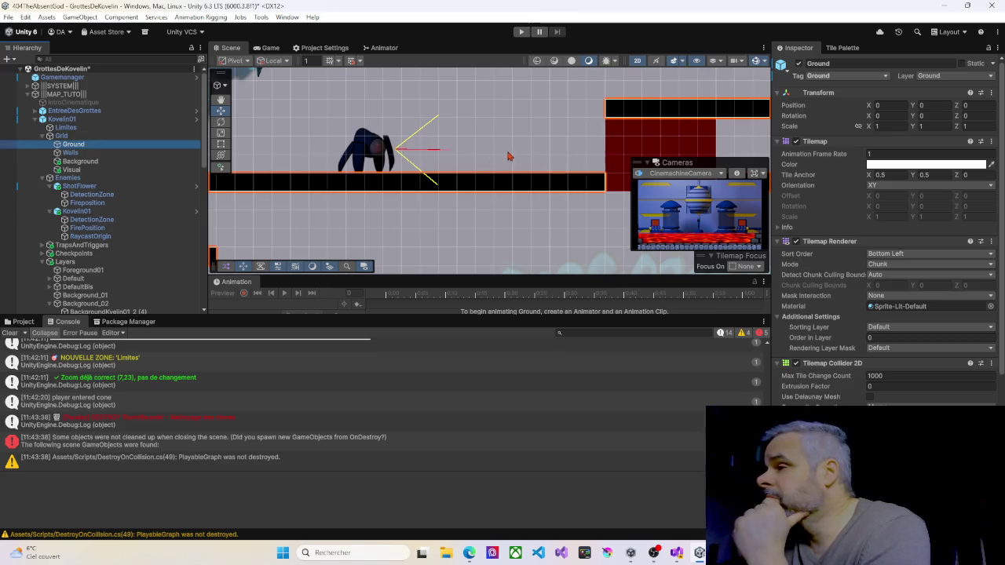
drag(511, 154, 403, 154)
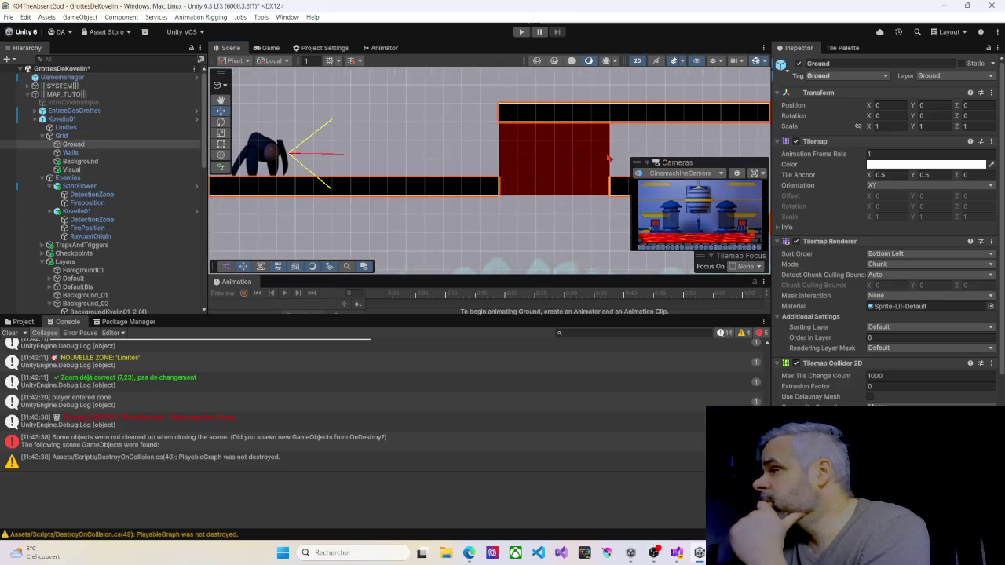
click(841, 48)
click(839, 126)
drag(488, 130, 489, 149)
click(493, 165)
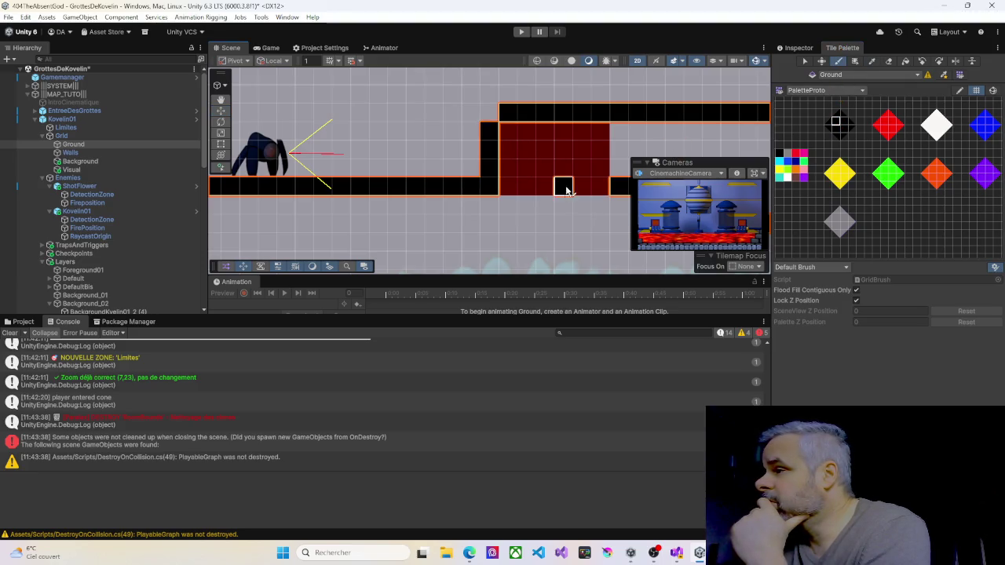
click(522, 32)
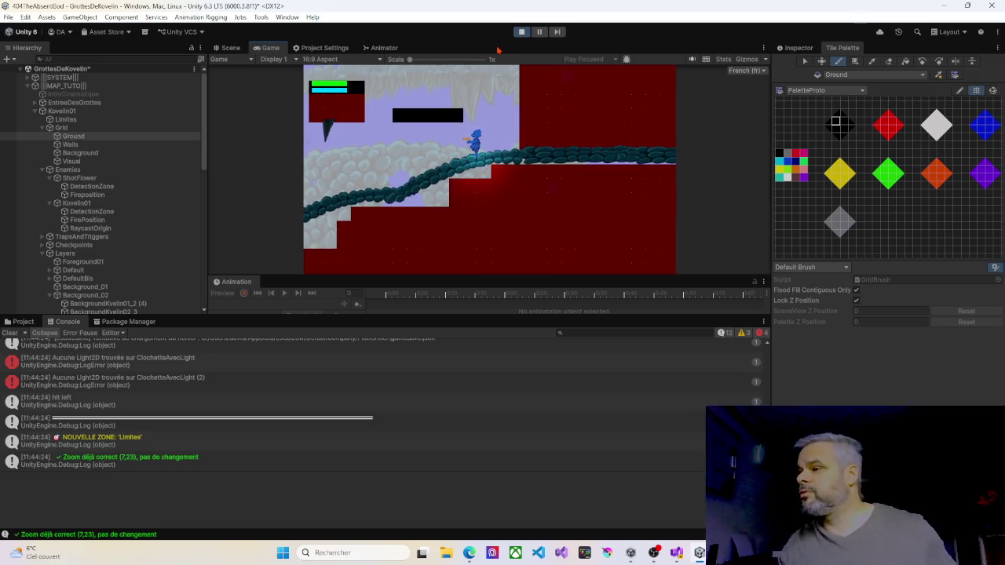
key(space)
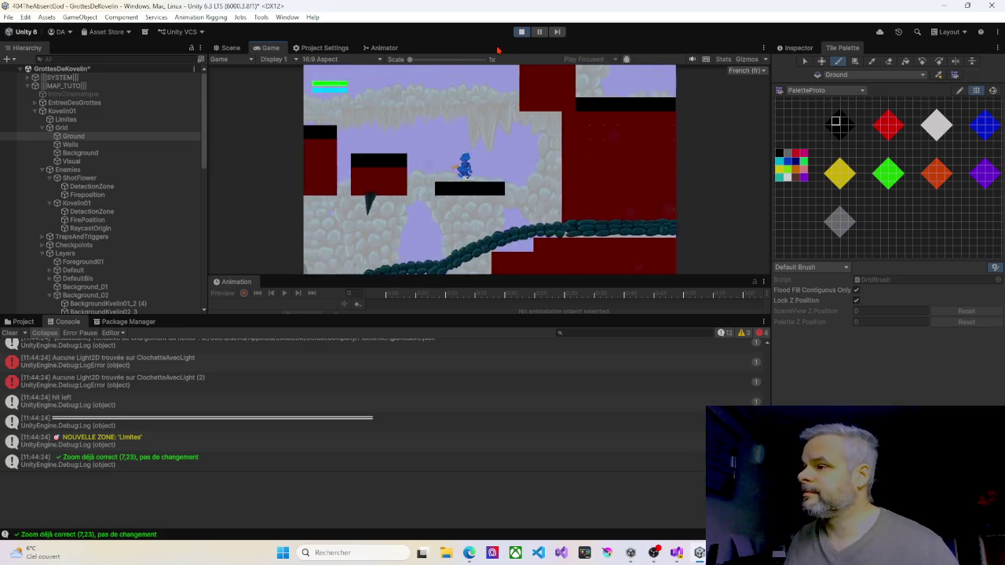
key(Right)
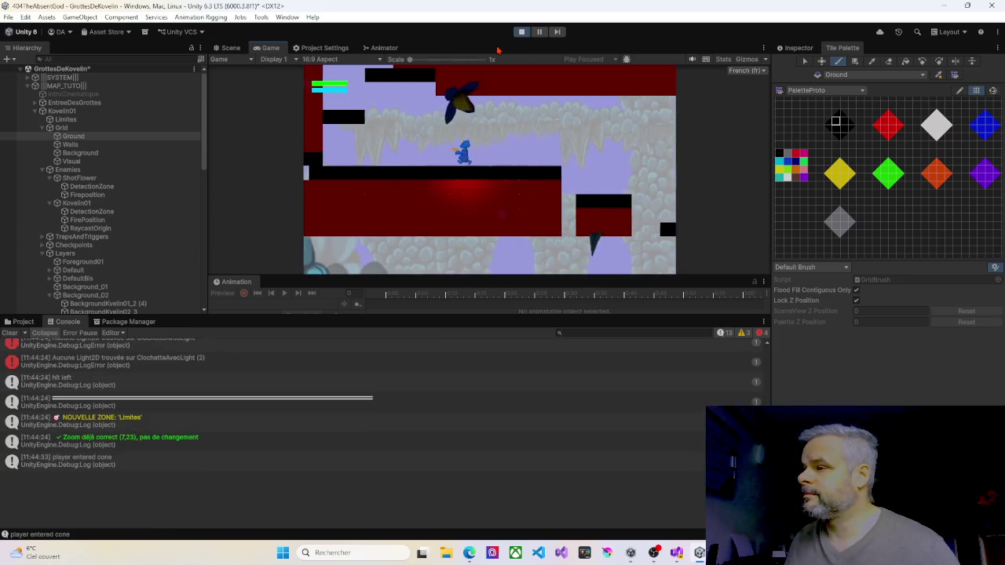
key(Left)
key(space)
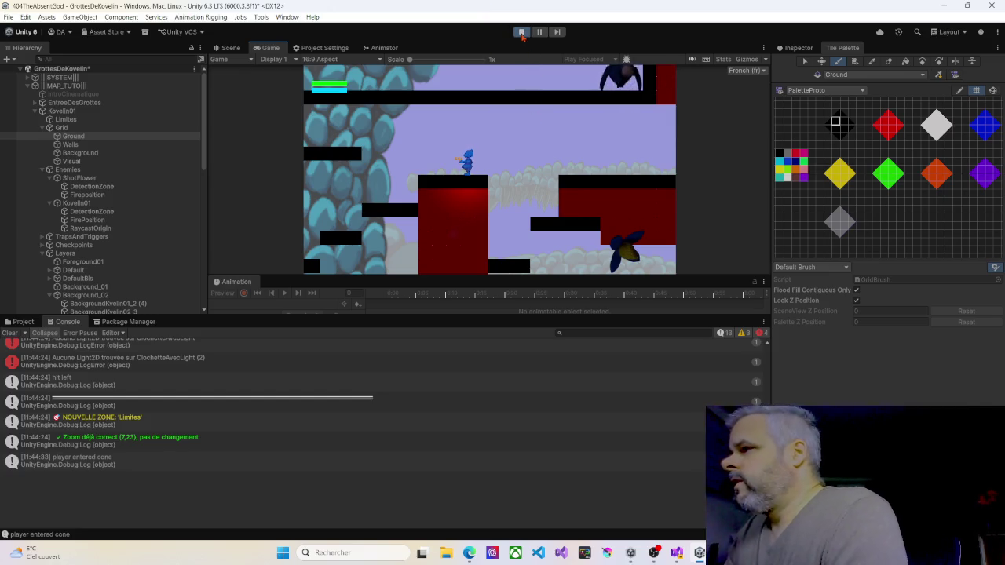
click(521, 33)
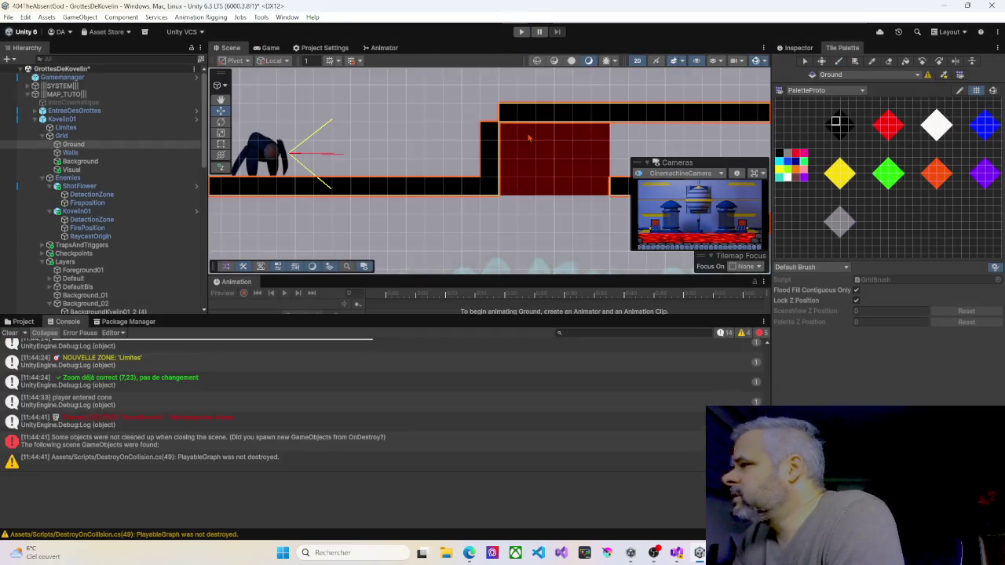
Step: Select Kovelin01 and review its Capsule Collider 2D and Rigidbody 2D settings
scroll(360, 159, down, 6)
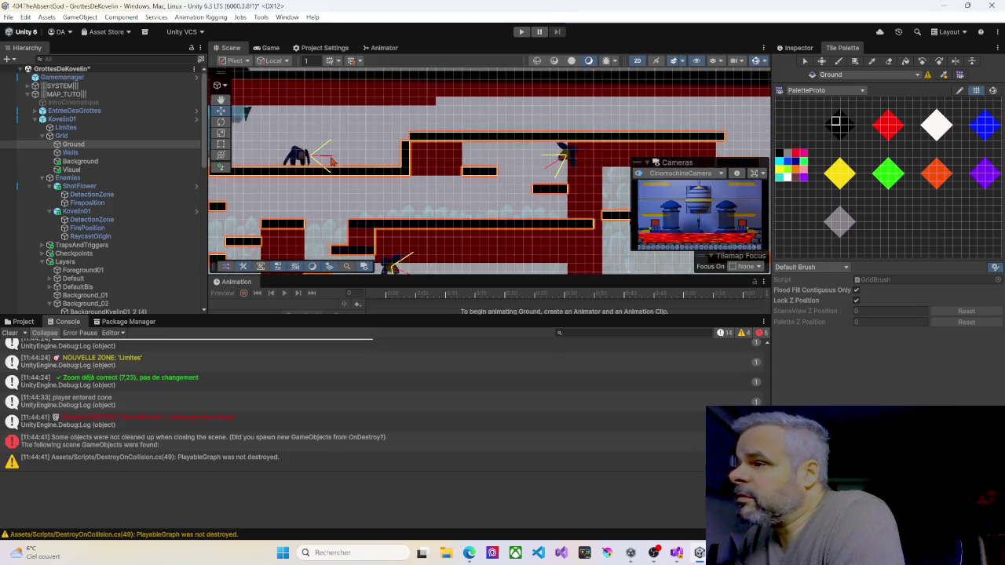
mouse_move(333, 179)
mouse_down()
mouse_move(340, 132)
mouse_move(388, 143)
mouse_up()
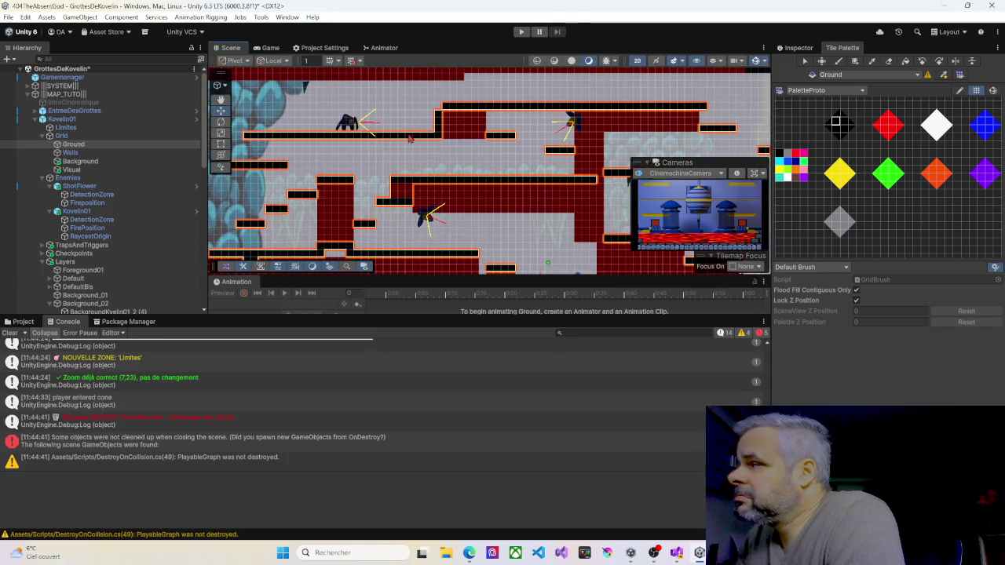
key(ctrl+shift+i)
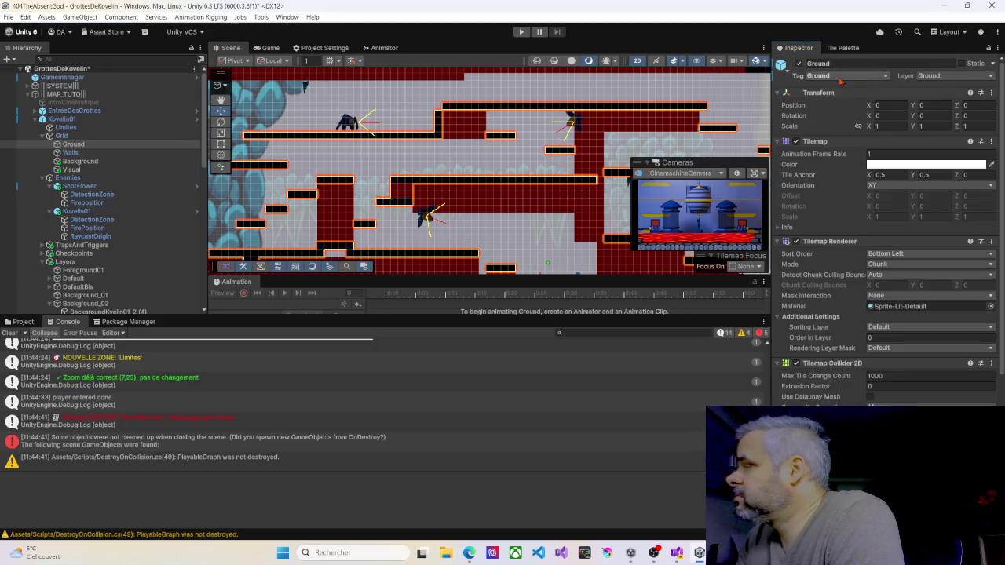
click(348, 126)
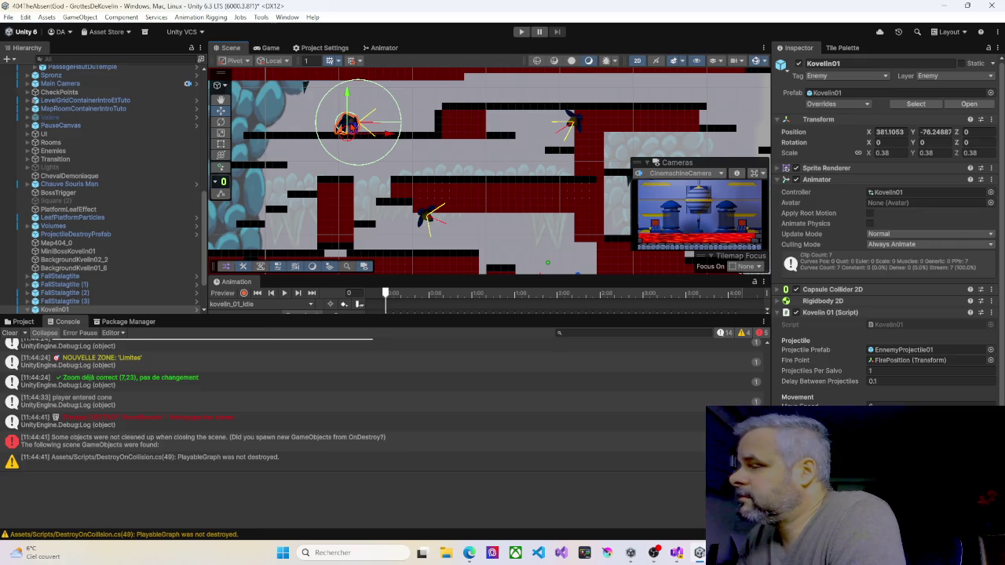
scroll(351, 125, up, 5)
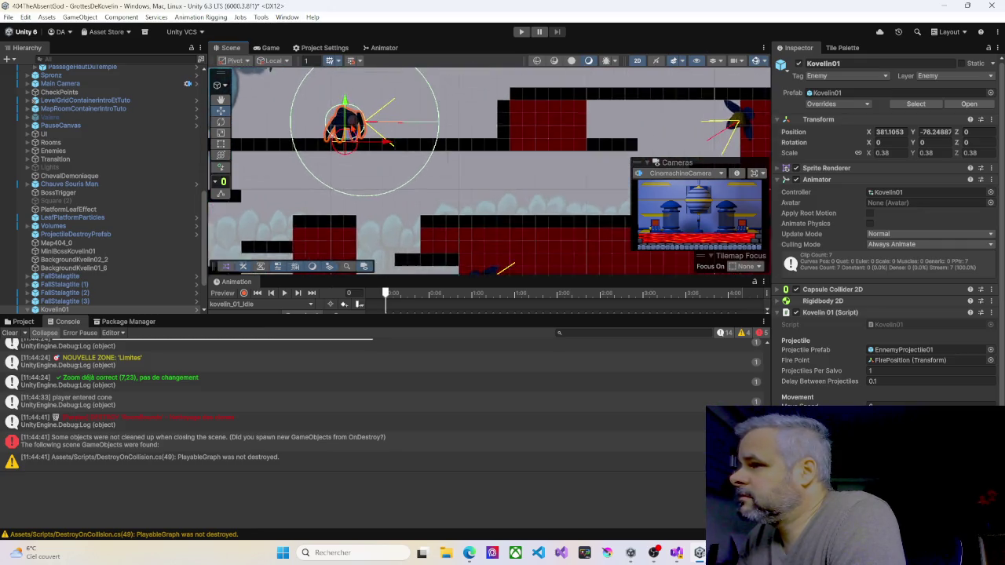
scroll(339, 125, up, 3)
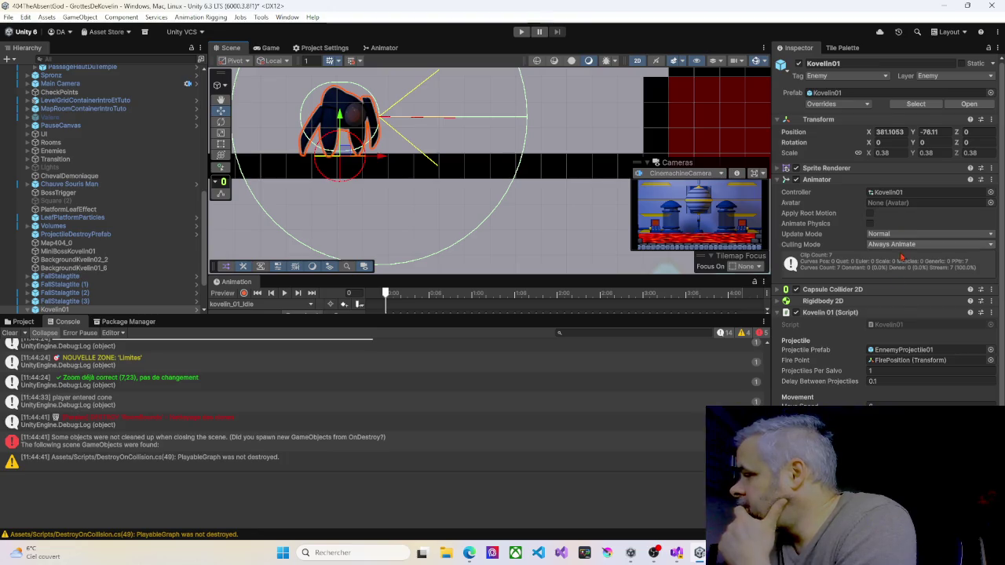
click(777, 290)
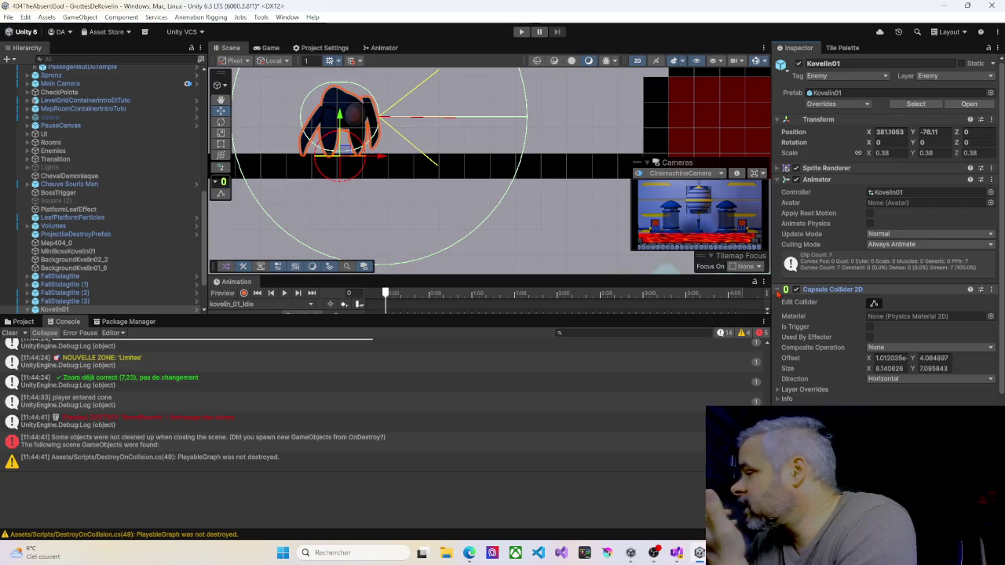
click(777, 290)
click(777, 300)
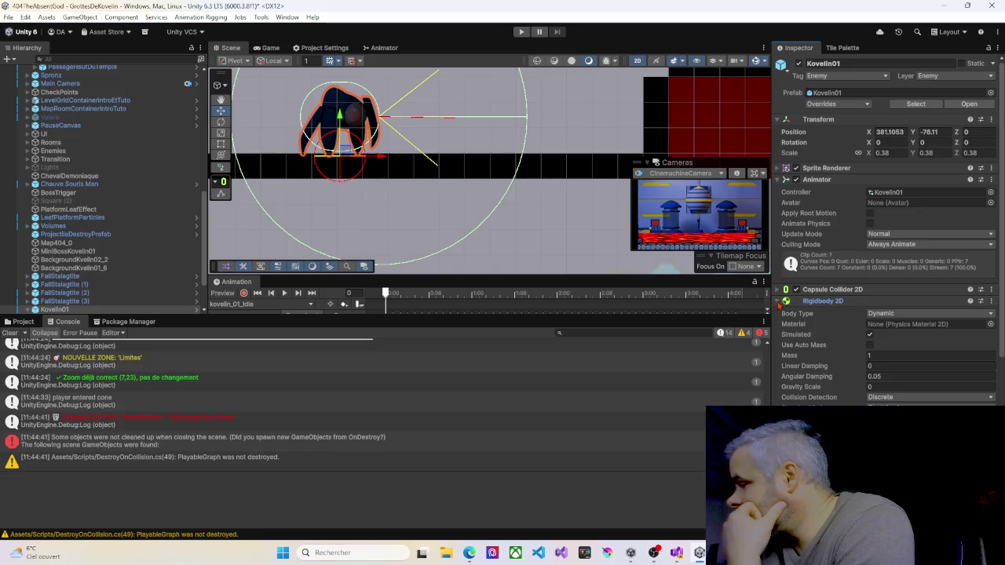
click(777, 301)
Step: Find the Ground Check Distance field and show the RaycastOrigin child's Transform at 4.5, 3.6
scroll(820, 313, down, 2)
scroll(820, 313, down, 1)
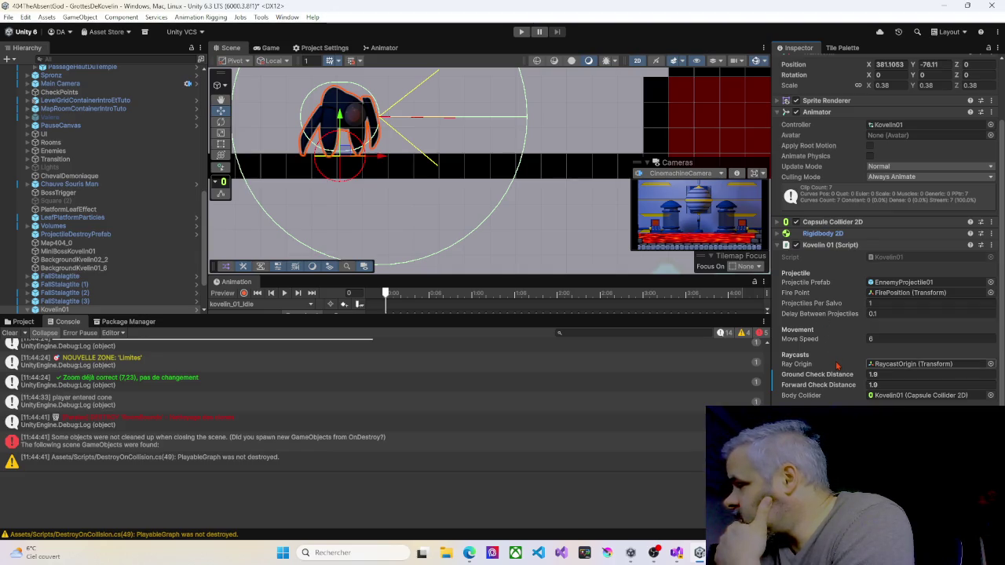
click(894, 366)
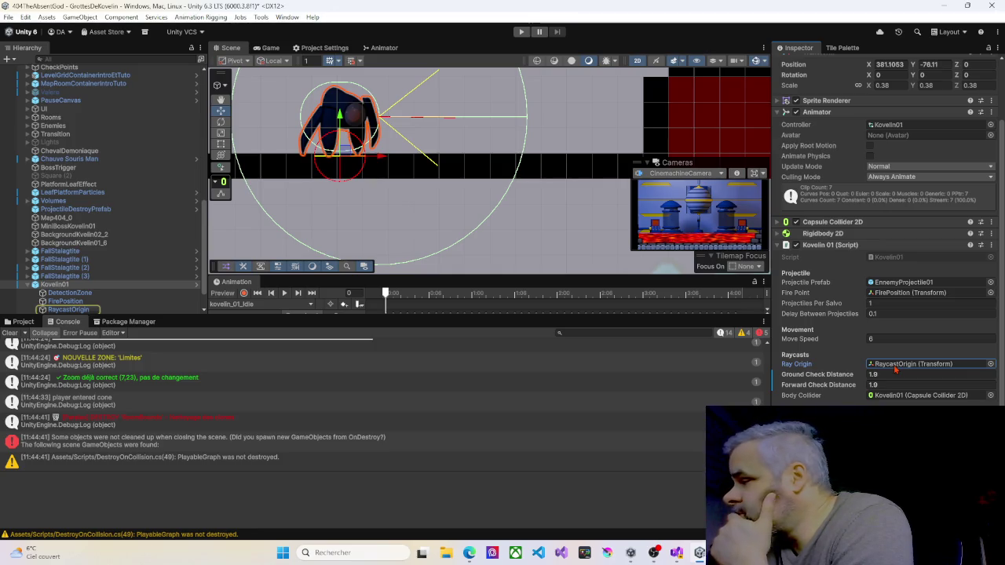
click(830, 380)
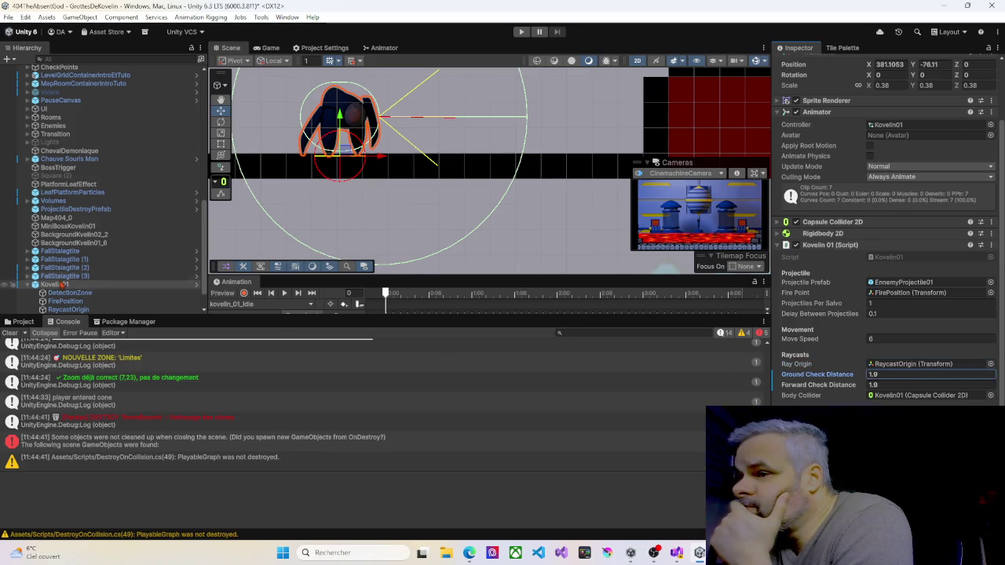
click(66, 309)
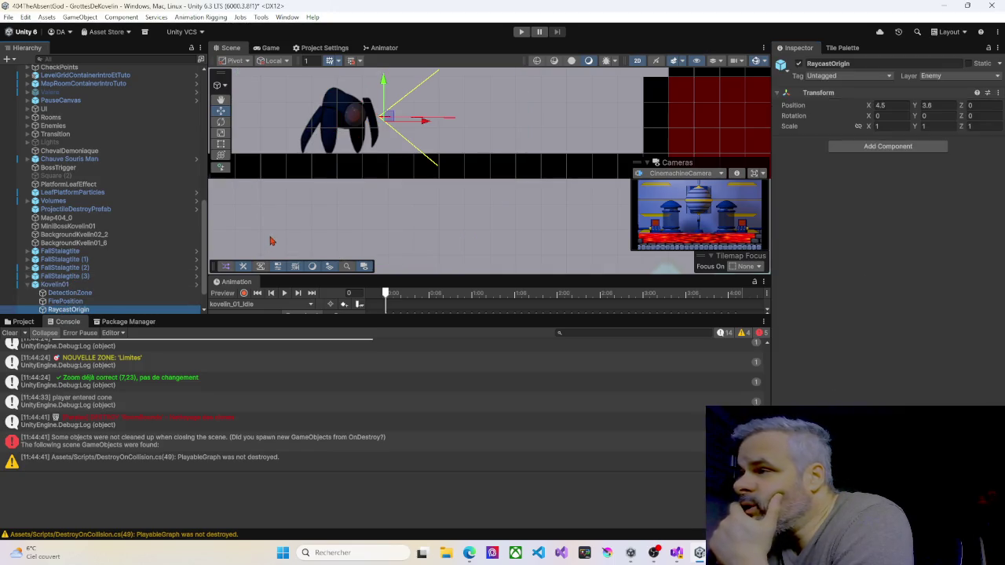
Step: Drag Kovelin01's RaycastOrigin down to local Y 1.66 and start a playtest
drag(384, 85, 384, 100)
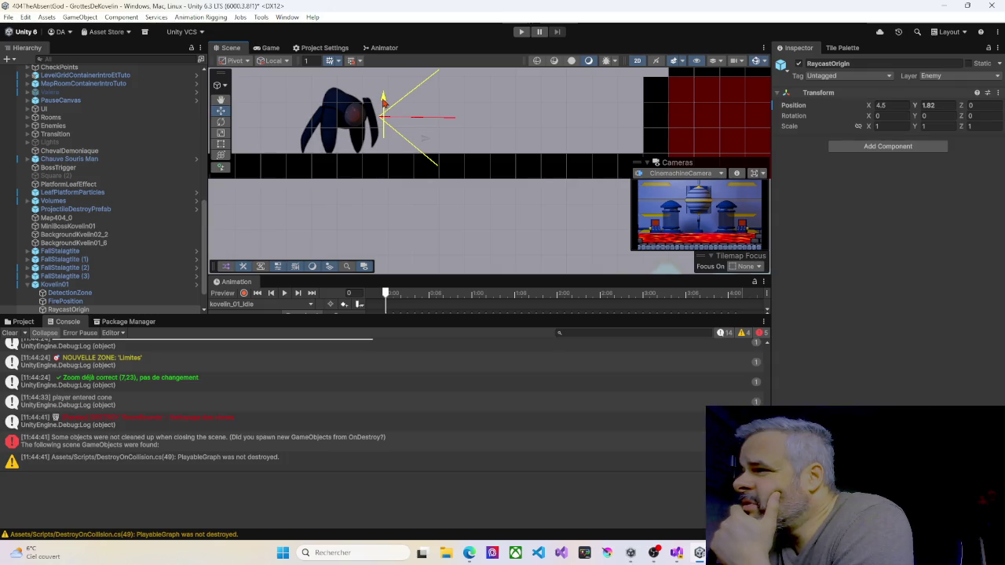
drag(384, 103, 384, 103)
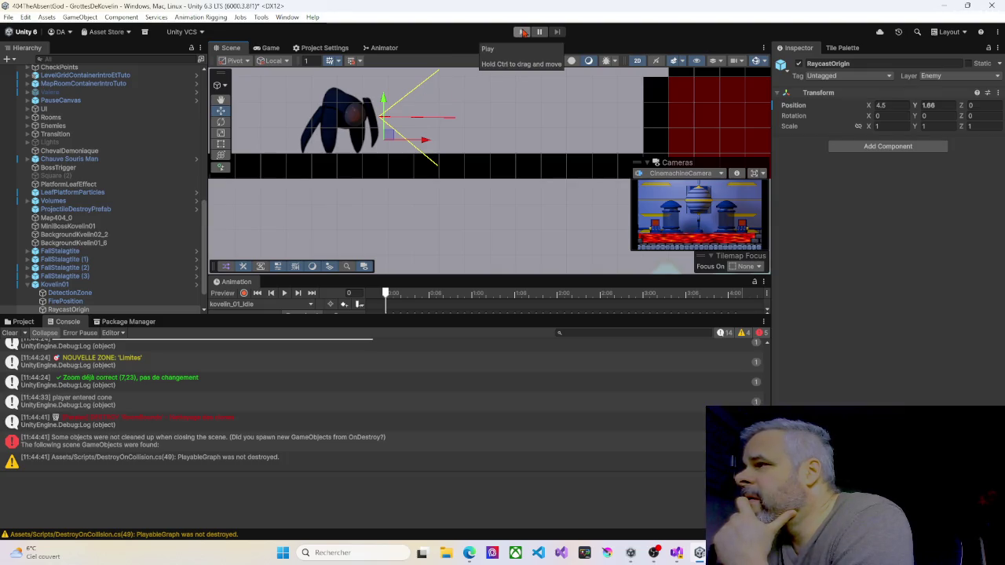
click(522, 33)
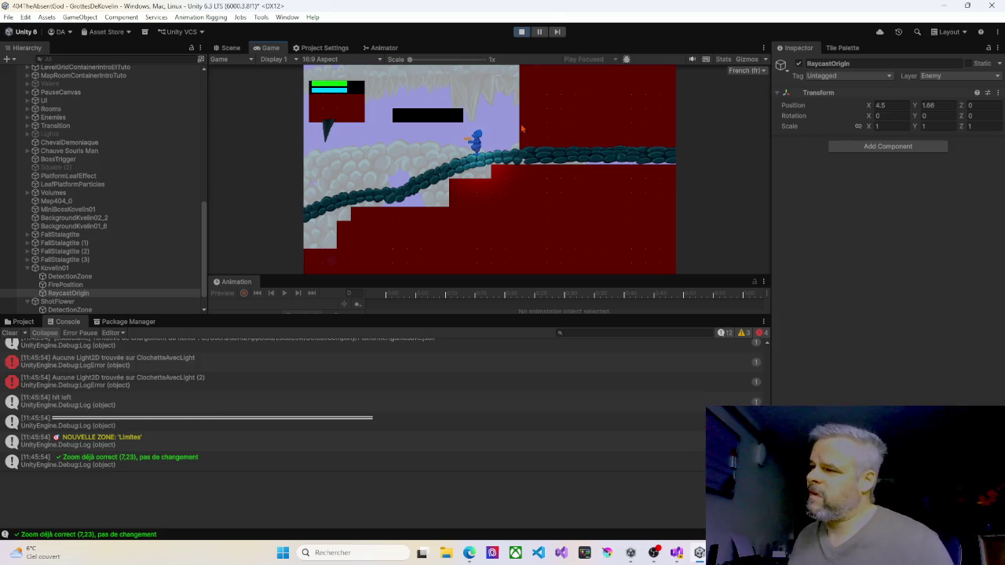
Step: Jump and walk the player through the cave onto the upper platform, then follow the Kovelin area in the Scene view
key(space)
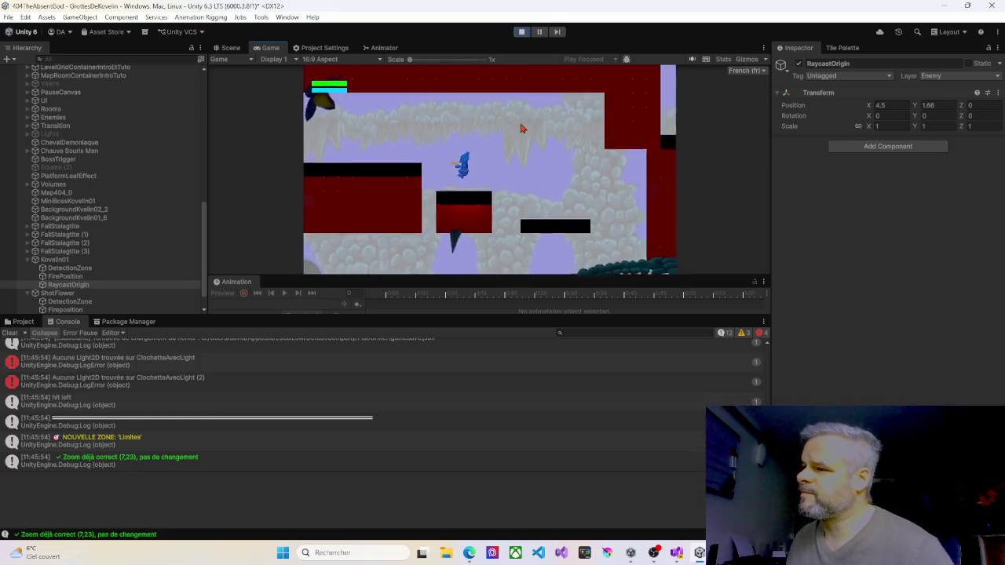
key(Right)
key(Left)
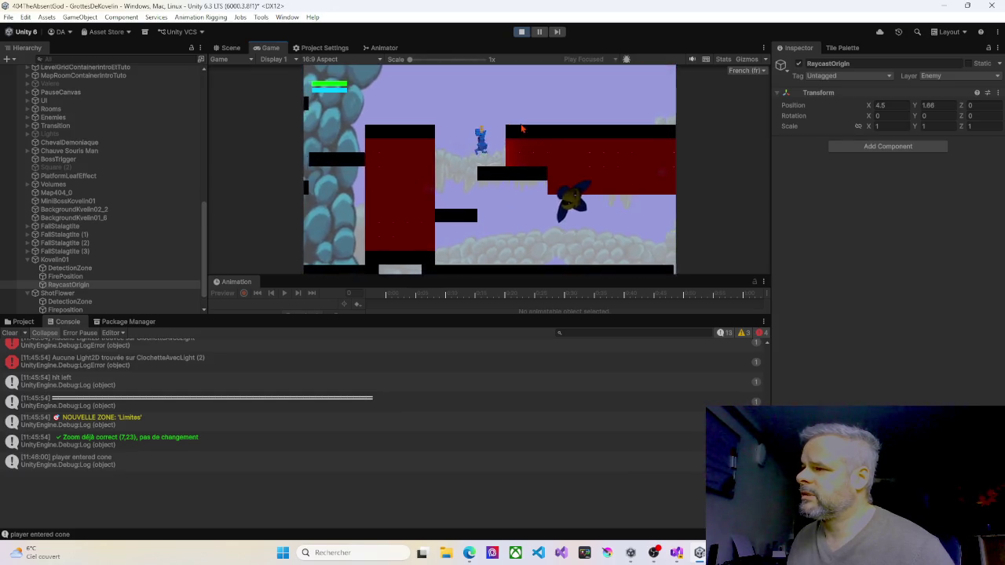
key(space)
key(Right)
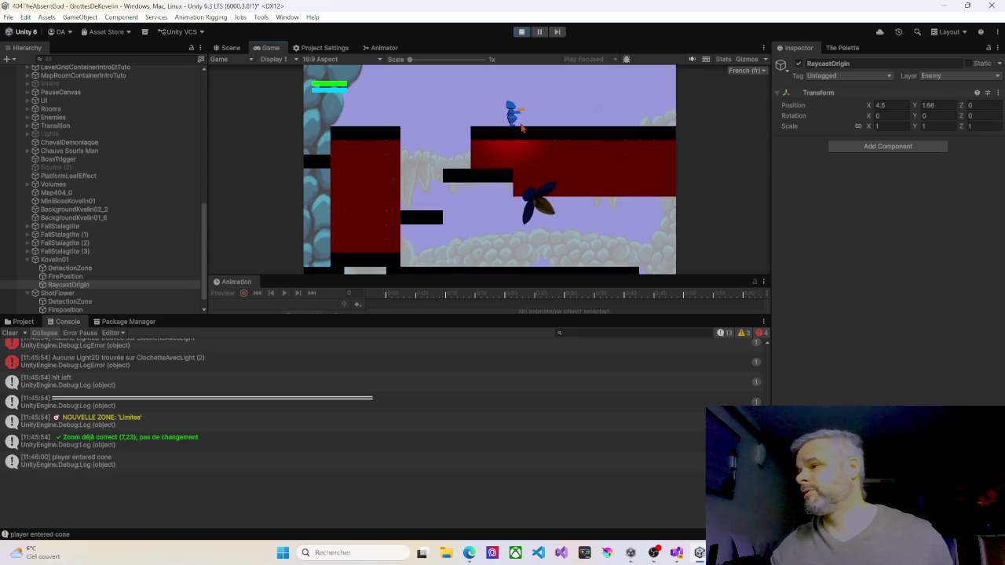
click(226, 48)
mouse_move(550, 186)
mouse_down()
mouse_move(475, 188)
mouse_move(523, 107)
mouse_move(506, 88)
mouse_up()
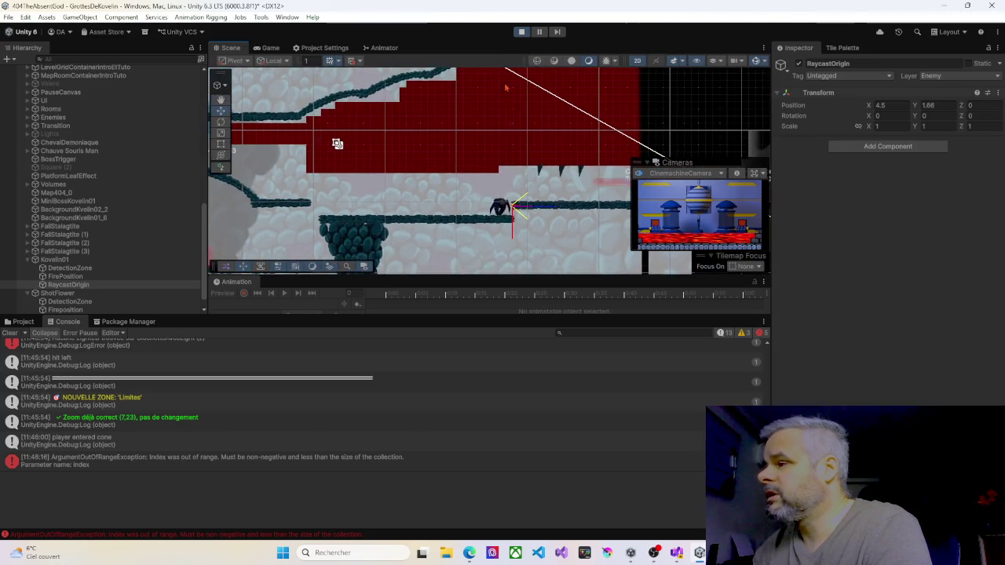
Step: Set the running Kovelin01's scale to 0.7, then drag it down to 0.45
scroll(516, 226, up, 5)
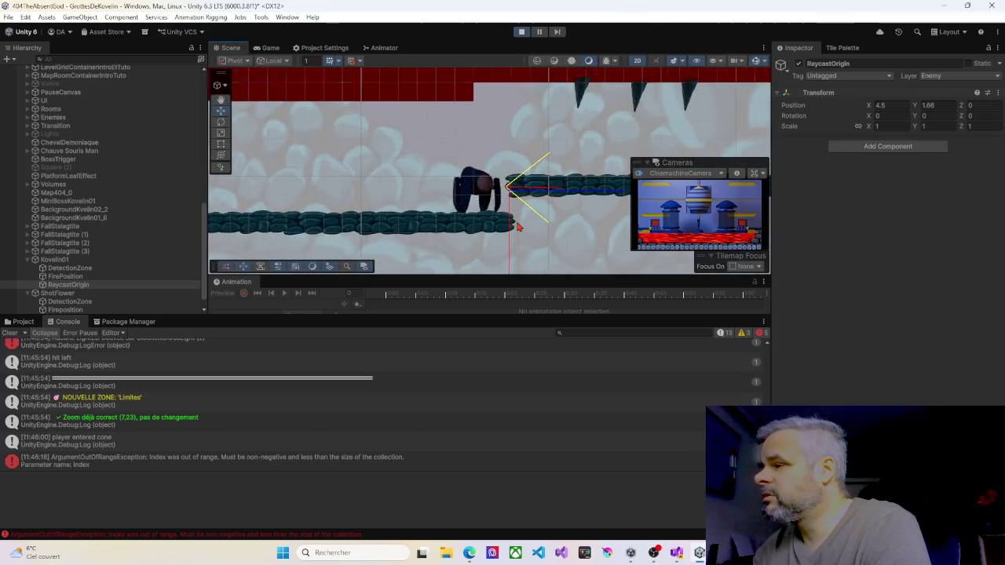
scroll(516, 226, up, 2)
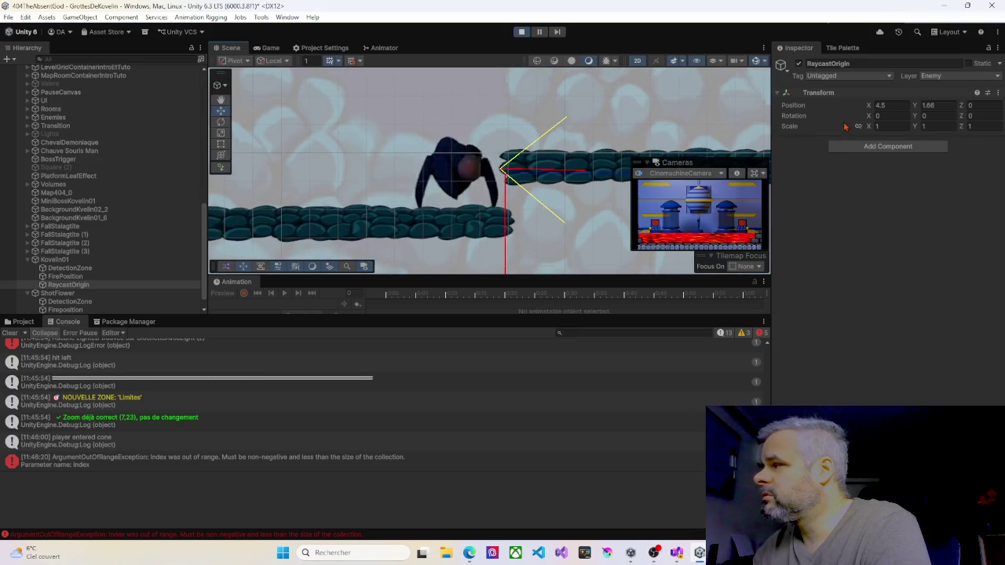
click(472, 166)
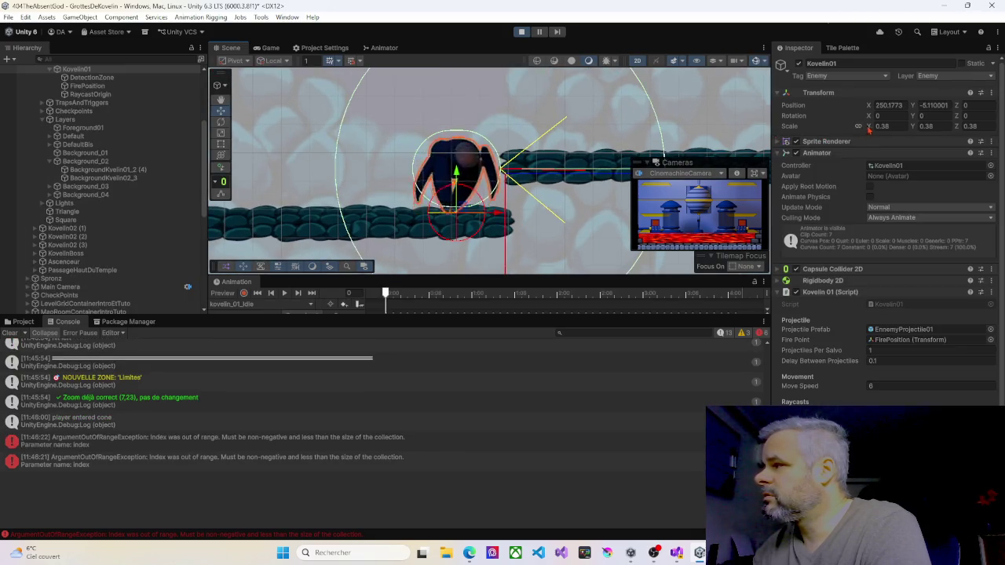
text(0.7)
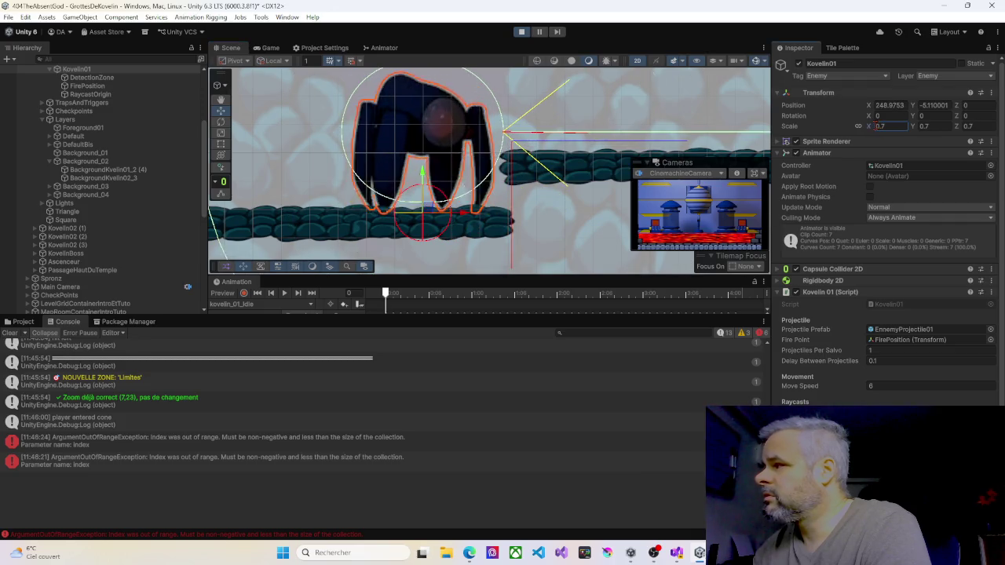
drag(872, 124, 867, 131)
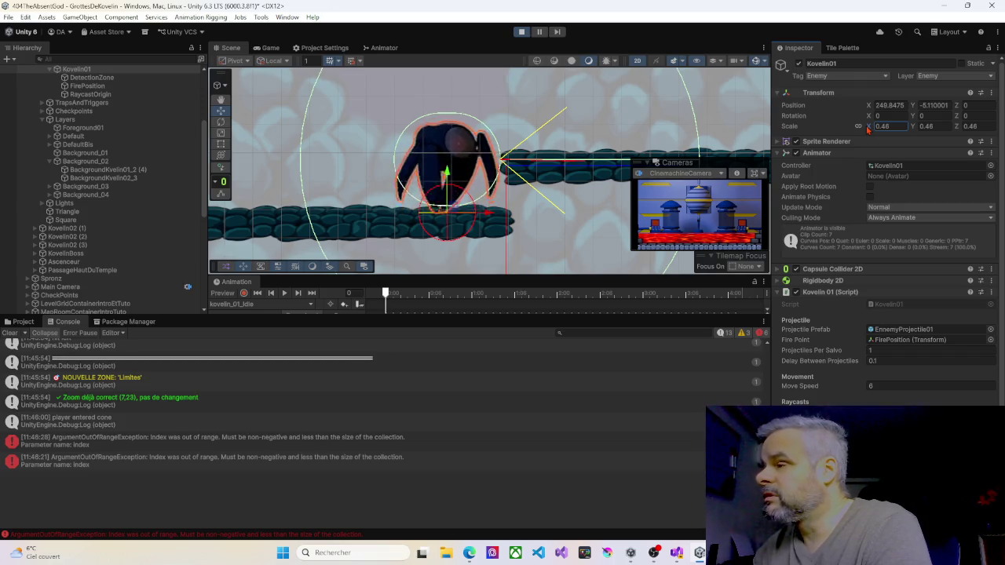
mouse_move(869, 128)
mouse_down()
mouse_move(883, 130)
mouse_move(860, 127)
mouse_up()
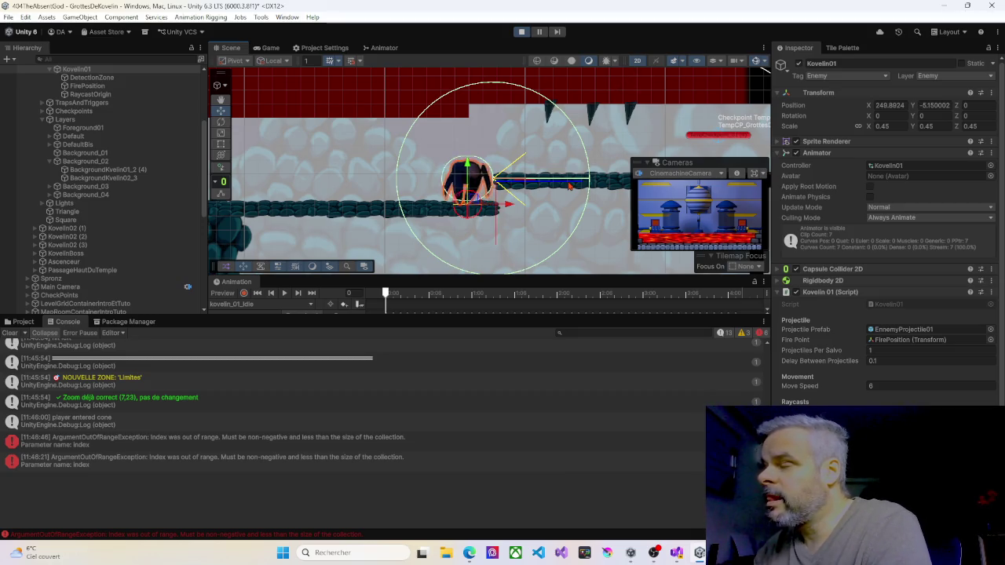
Step: Zoom out to survey the level, stop the playtest, and switch to the Kovelin01 script
scroll(403, 204, down, 1)
scroll(403, 204, down, 2)
drag(354, 188, 410, 166)
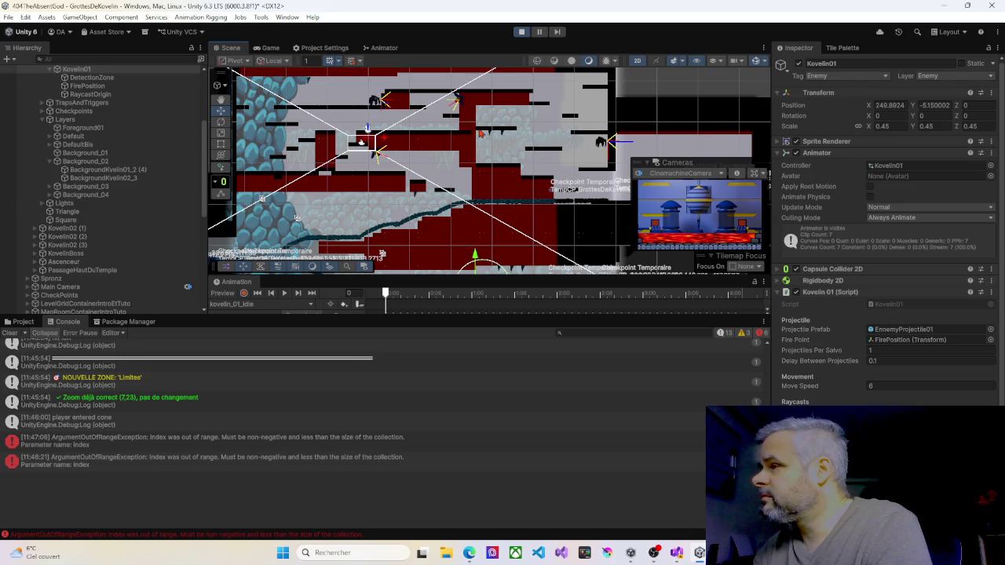
click(522, 34)
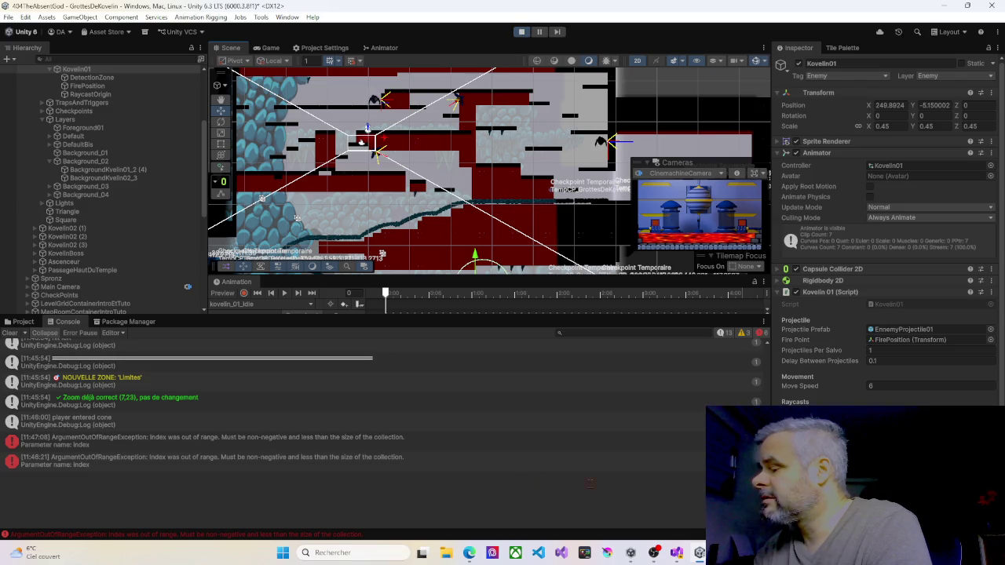
key(alt+Tab)
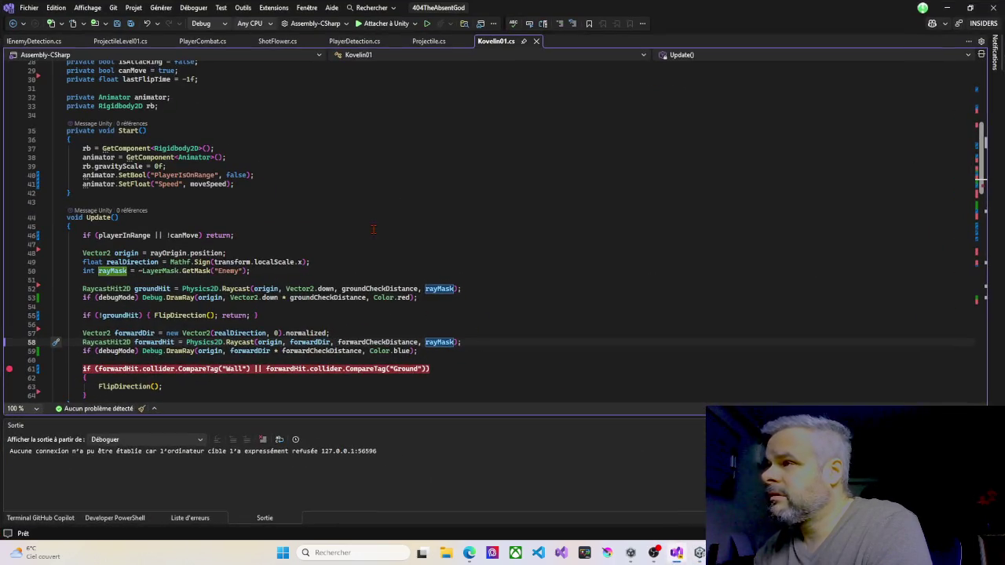
Step: Start a new playtest in Unity and switch back to the Kovelin01 script
click(944, 8)
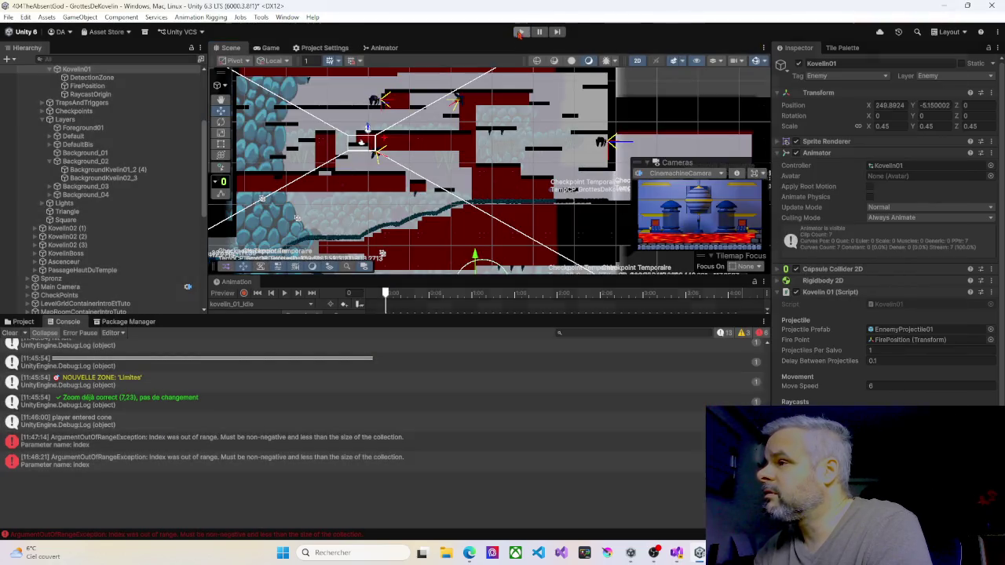
click(523, 33)
key(alt+Tab)
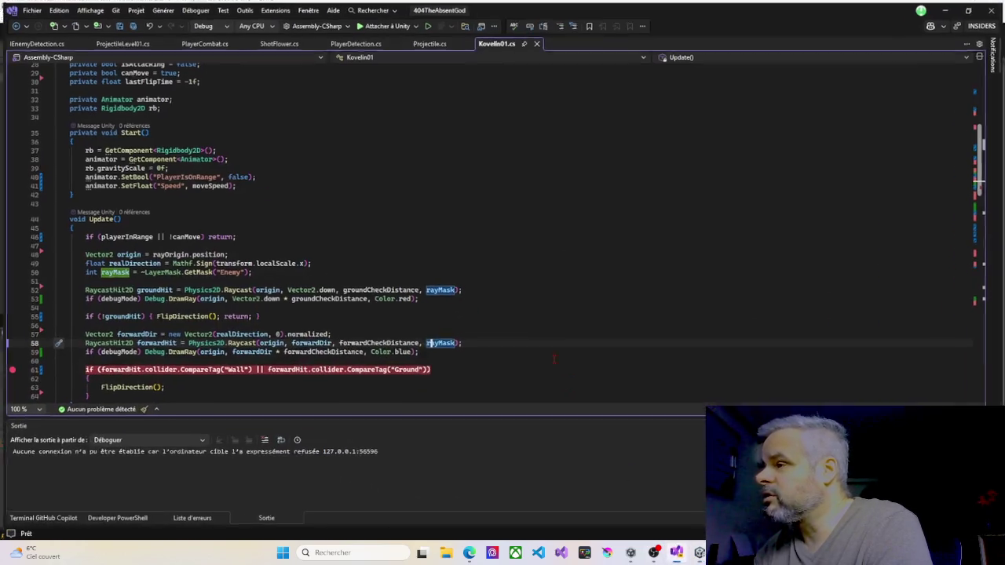
Step: Build and attach the debugger to Unity again, which is refused, and return to the editor
click(375, 24)
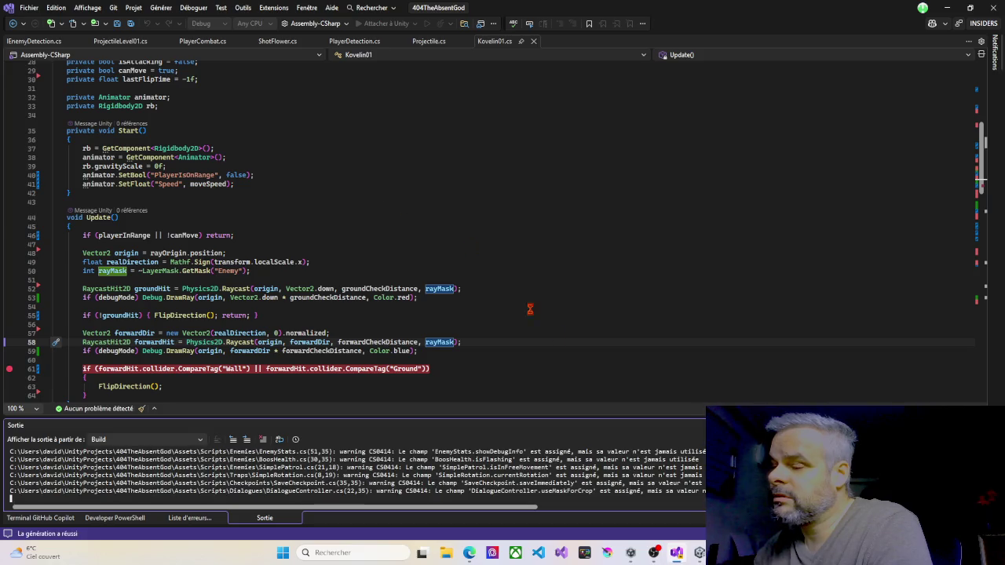
mouse_move(694, 553)
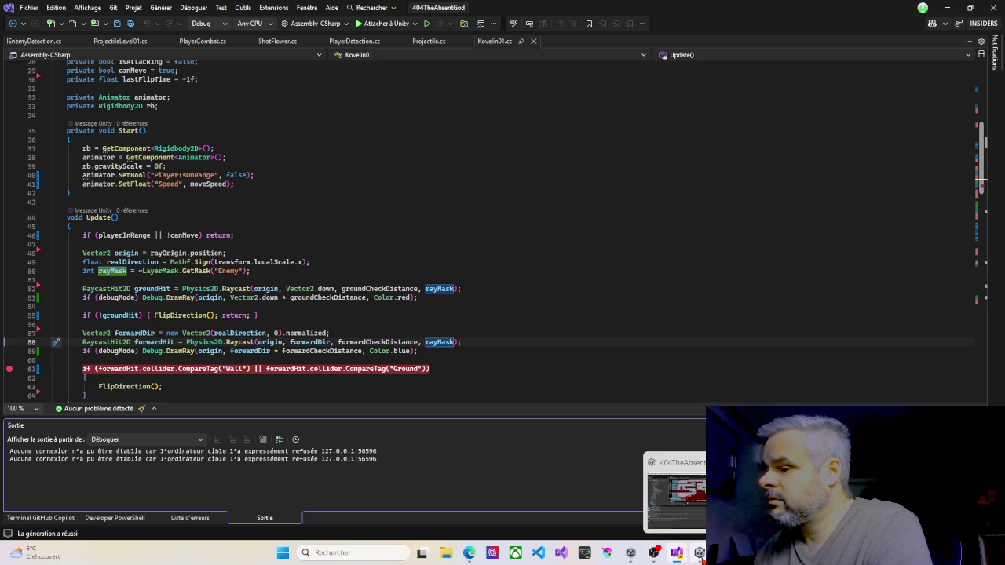
click(698, 555)
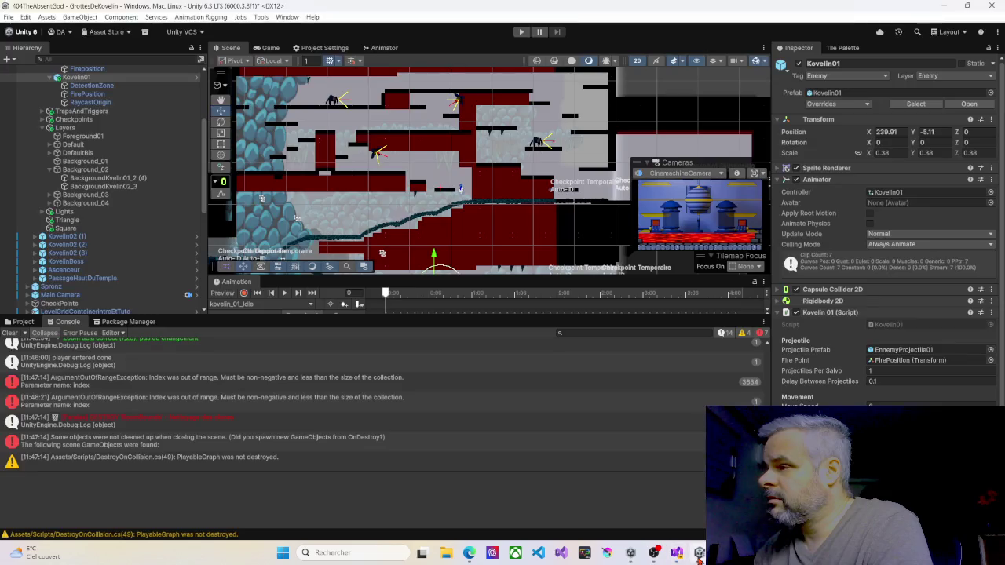
Step: Playtest the level again as Kovelin01 advances, then return to the Kovelin01 script in Visual Studio
click(521, 32)
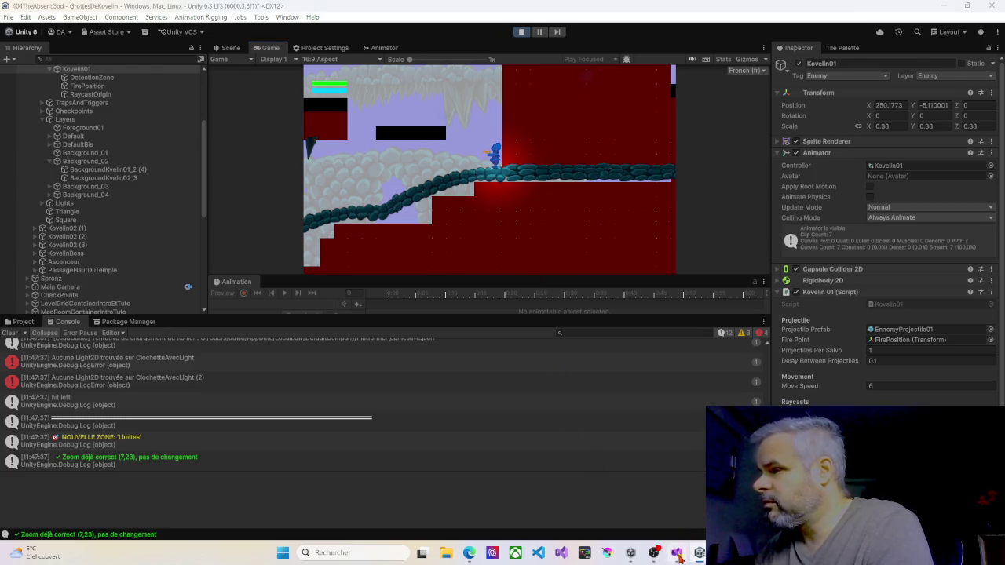
click(678, 554)
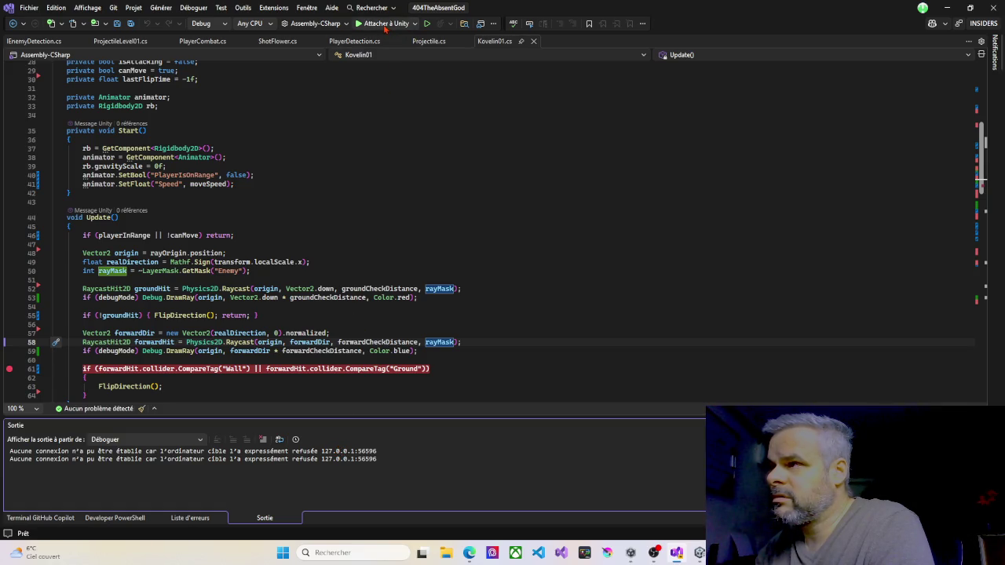
Step: Retry 'Attacher à Unity' twice and highlight the last connection-refused line in Output
click(384, 24)
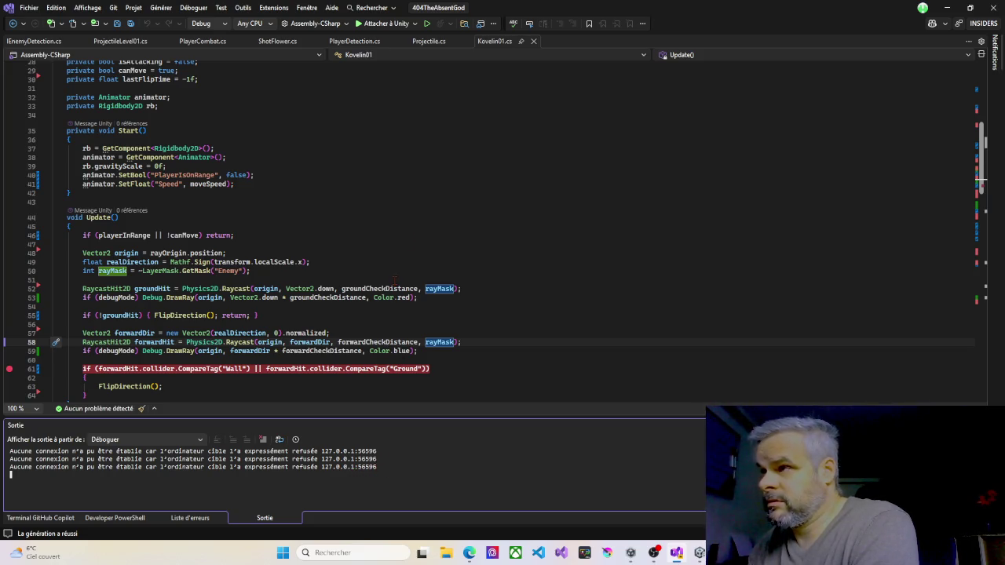
click(382, 24)
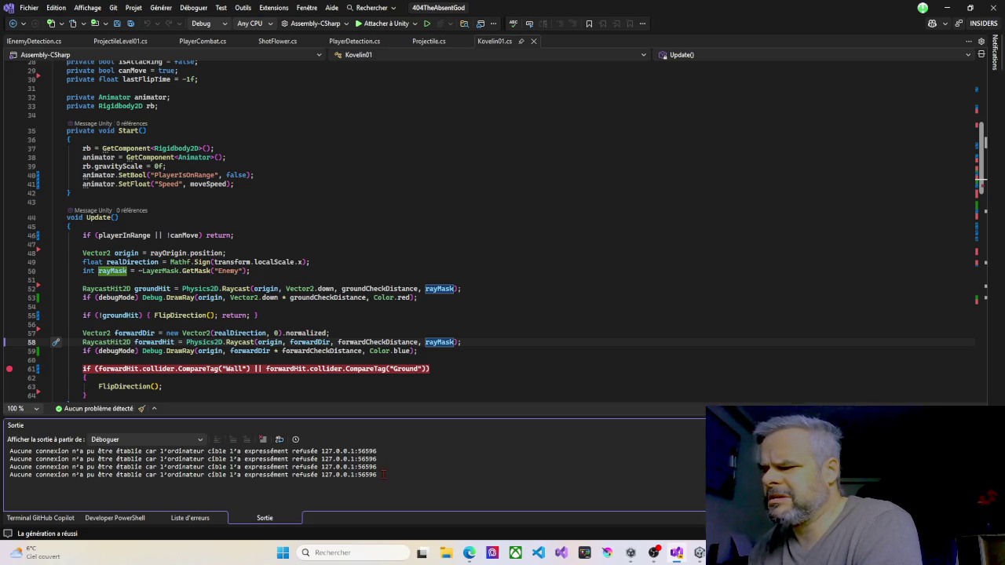
drag(379, 475, 21, 476)
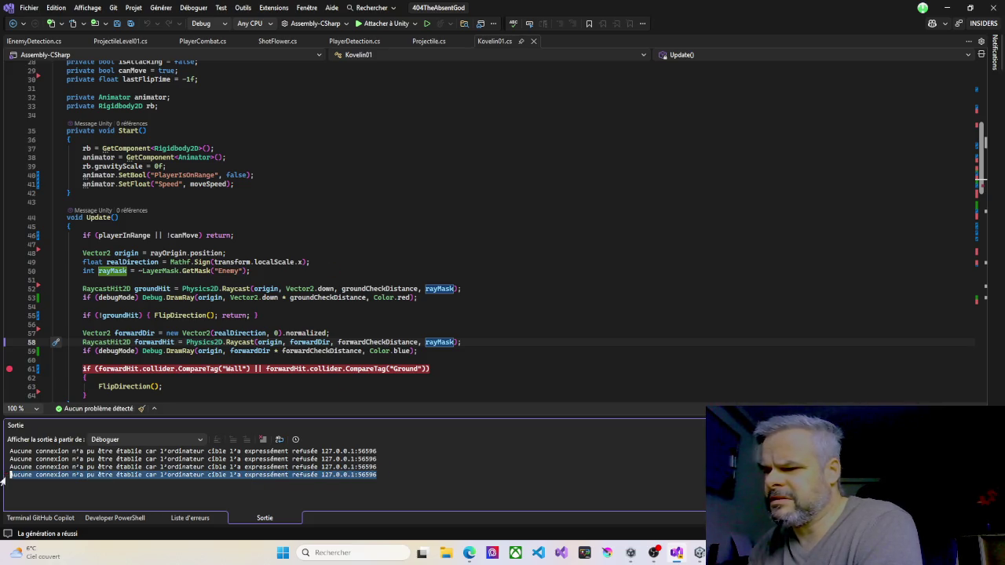
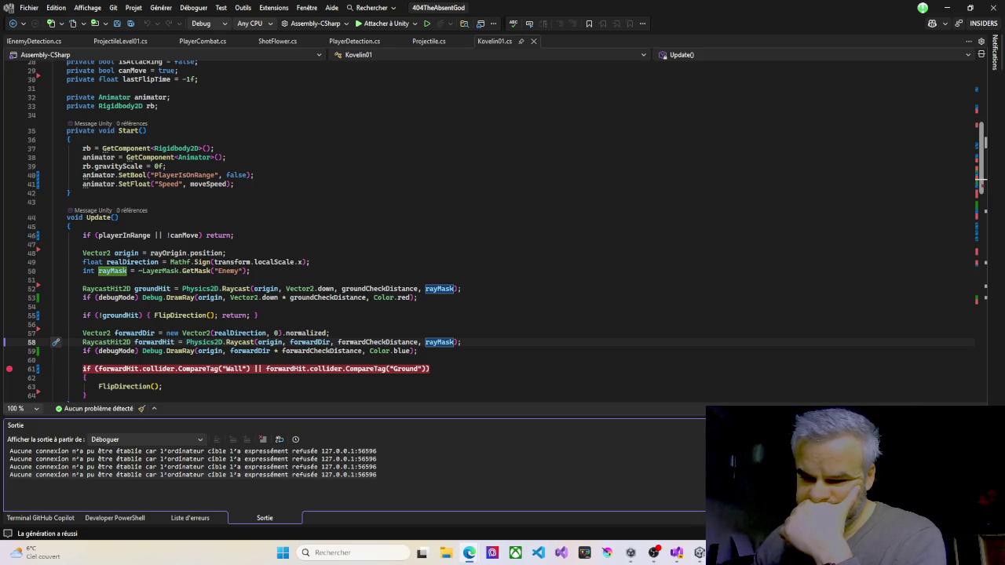
Step: Run netstat -ano | findstr LISTENING | findstr 56 in the Developer PowerShell terminal
click(114, 518)
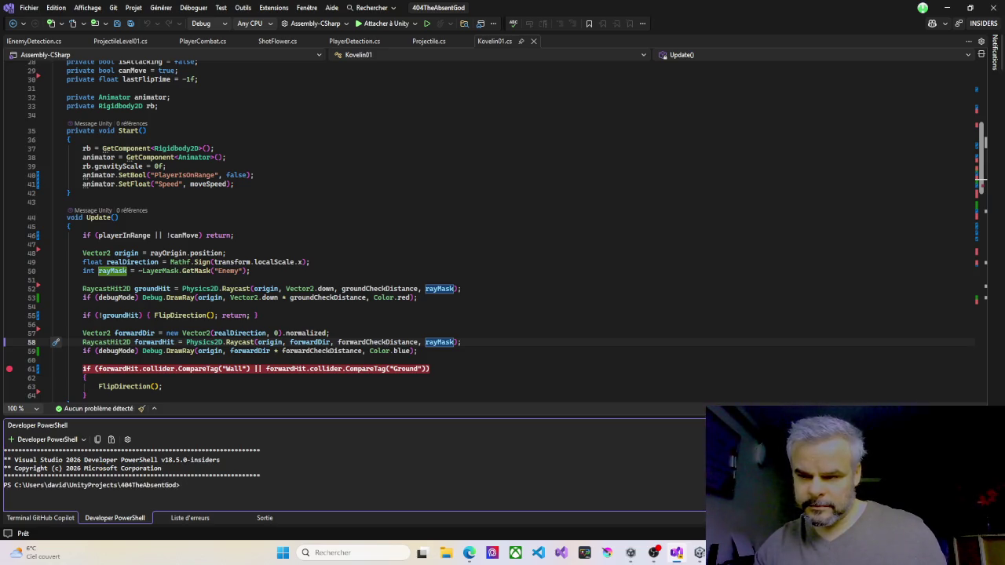
mouse_move(100, 333)
text(netstat -ano | findstr LISTENING | findstr 56)
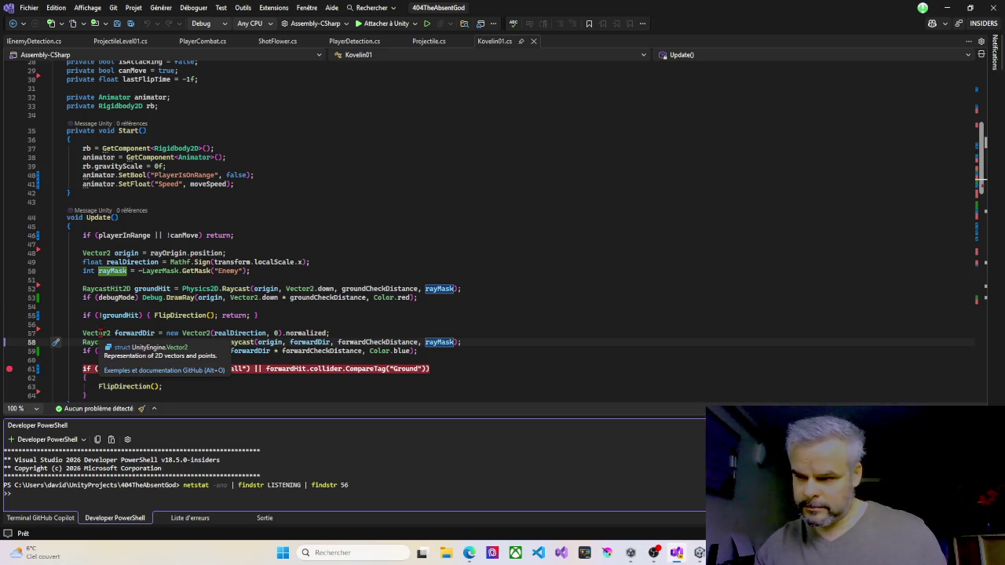
key(Return)
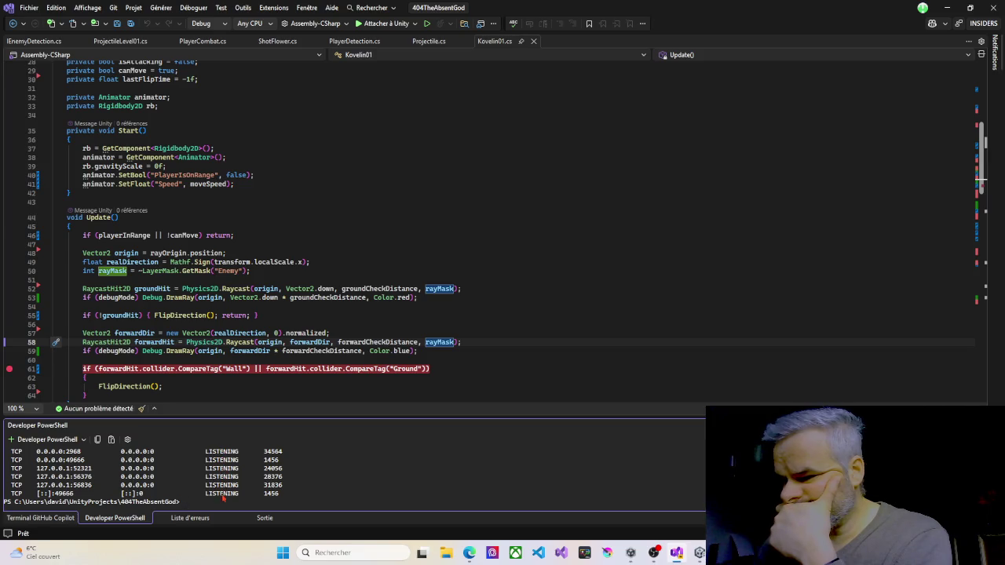
scroll(243, 488, up, 2)
scroll(243, 488, down, 2)
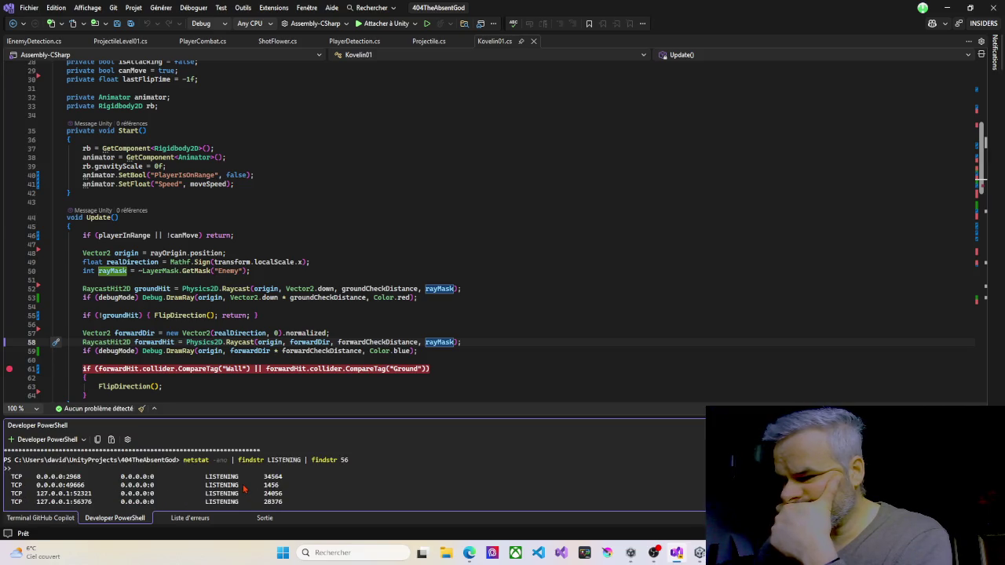
Step: Make the terminal pane taller and copy the listening-port output lines
click(335, 367)
drag(335, 368, 330, 309)
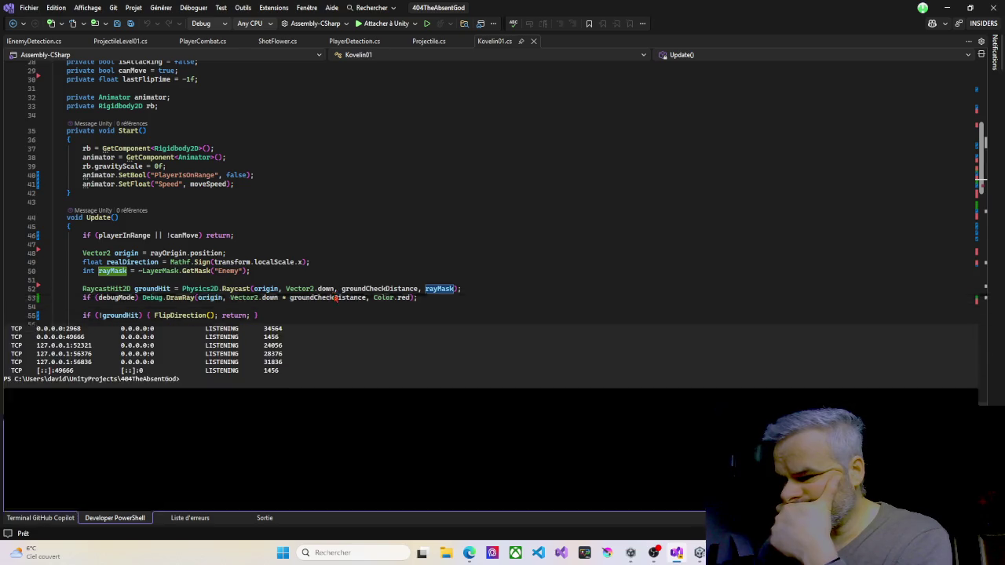
drag(302, 374, 36, 335)
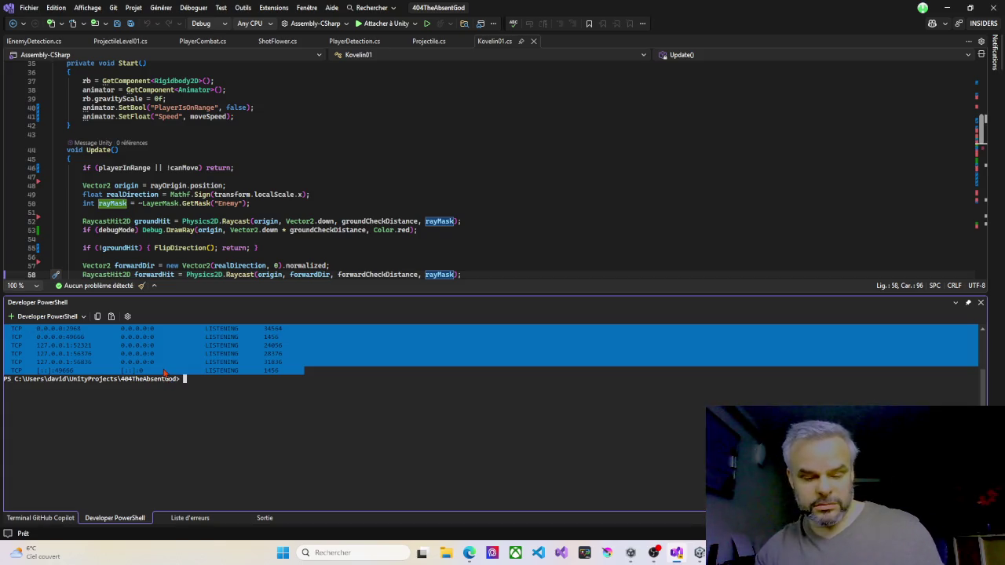
key(ctrl+c)
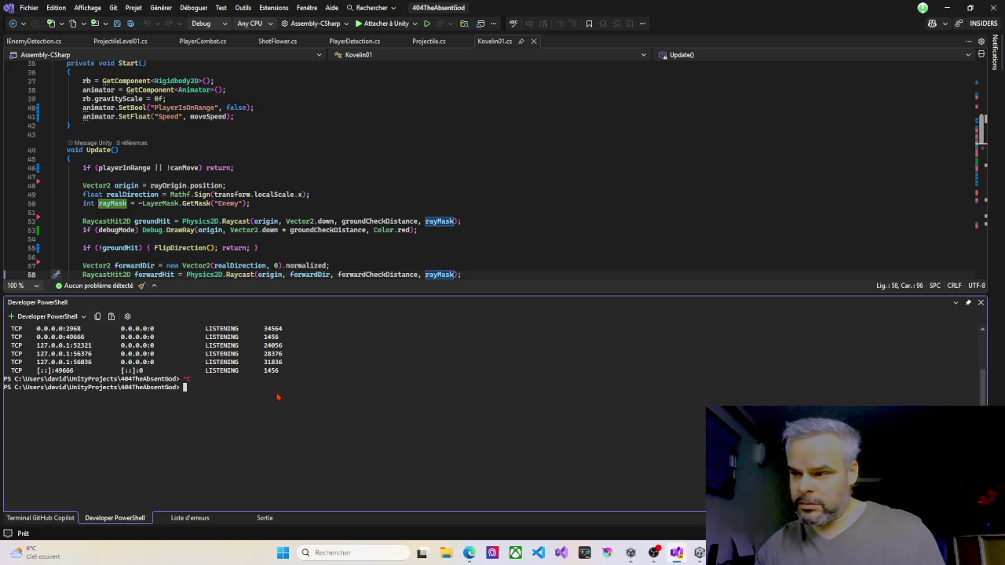
mouse_move(289, 375)
mouse_down()
mouse_move(23, 345)
mouse_move(11, 330)
mouse_up()
key(ctrl+c)
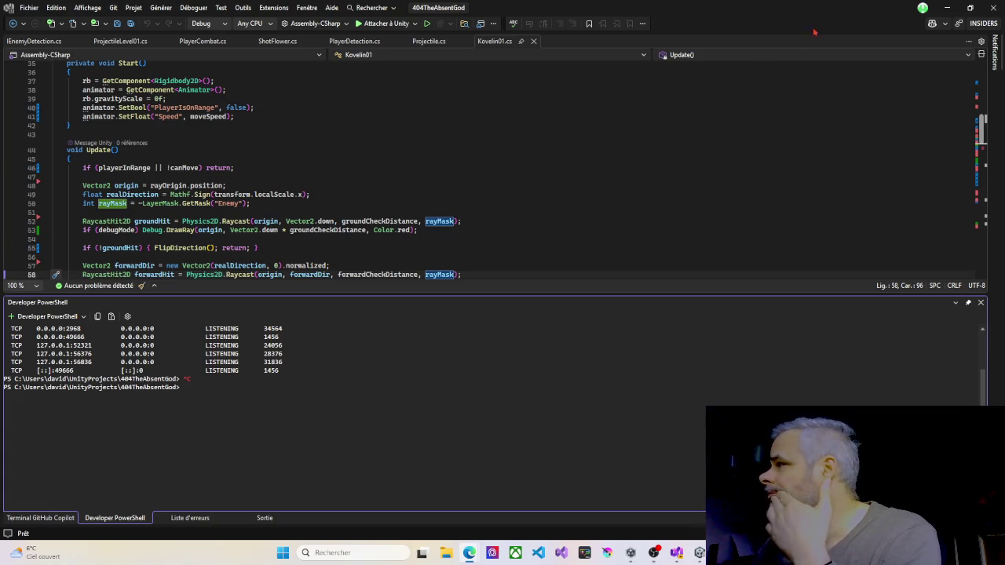
Step: Minimize Visual Studio so the Unity editor running the game comes to the front
click(947, 8)
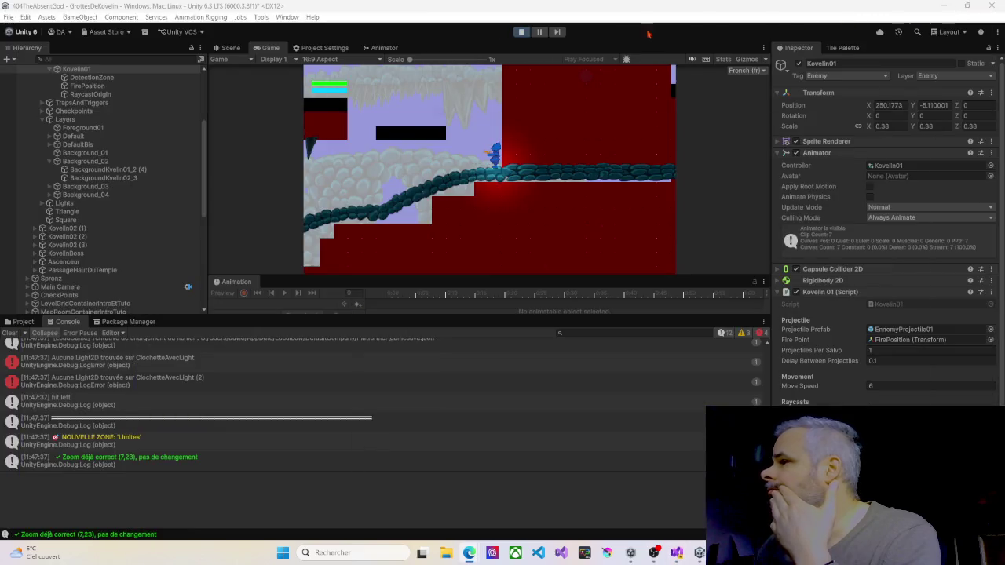
Step: Exit Play mode and open Edit > Preferences
click(521, 32)
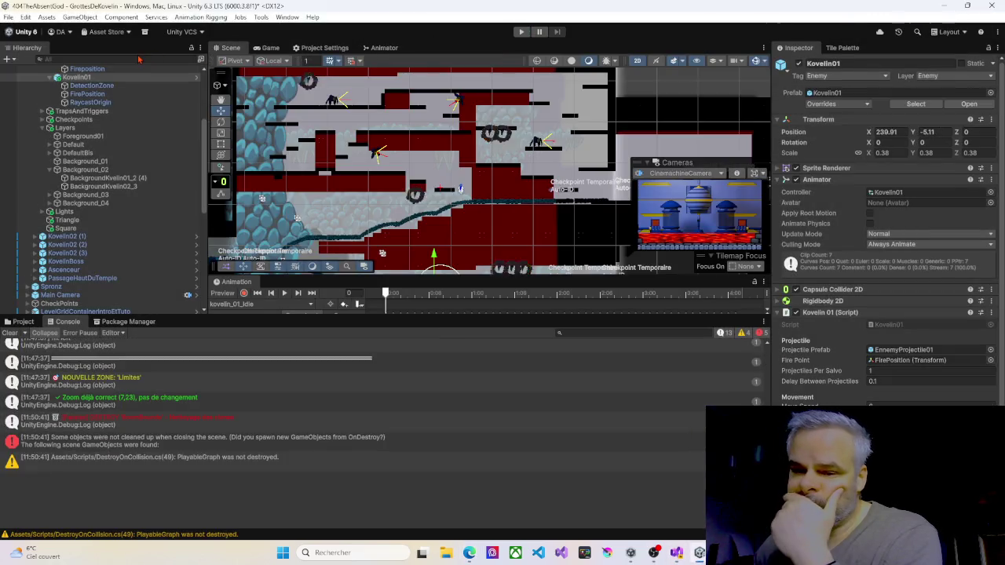
click(26, 16)
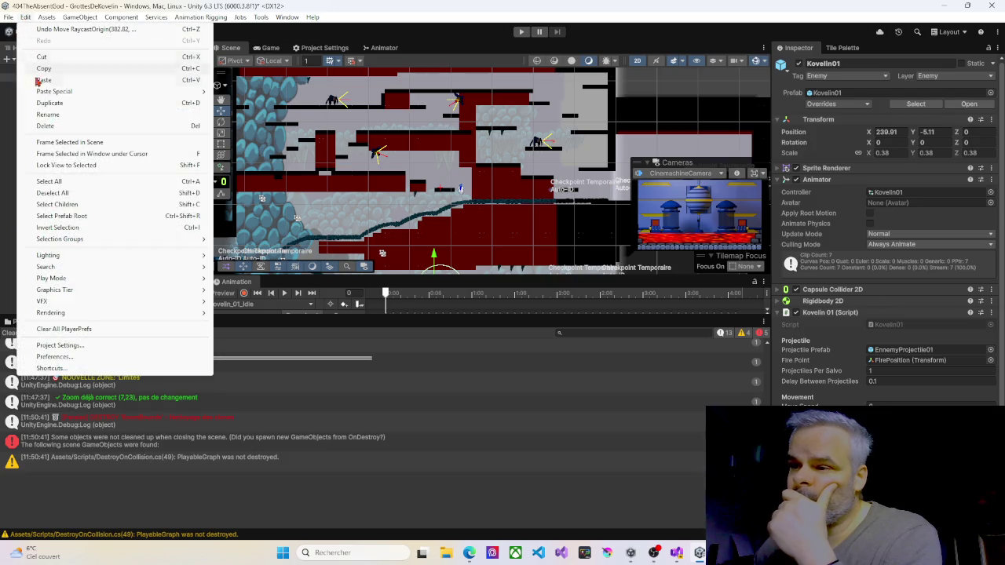
click(53, 356)
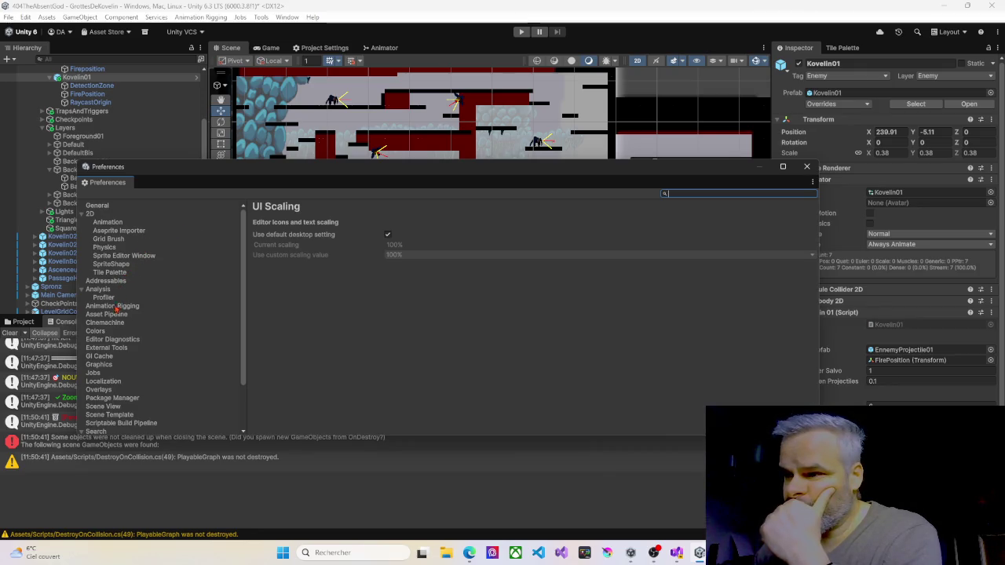
Step: Confirm on the External Tools page that the script editor is still Visual Studio Insiders [18.5.11619]
click(109, 349)
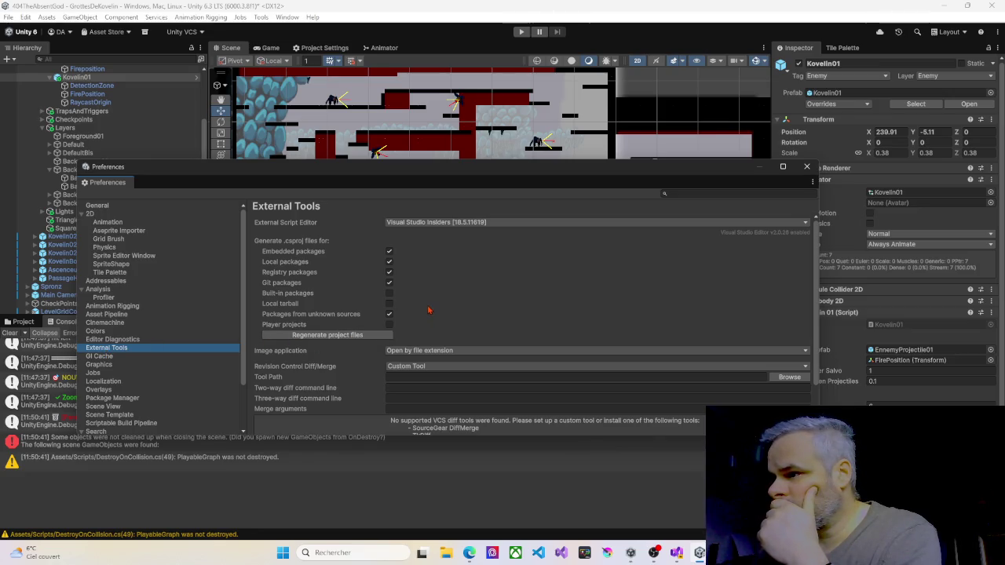
scroll(428, 310, down, 1)
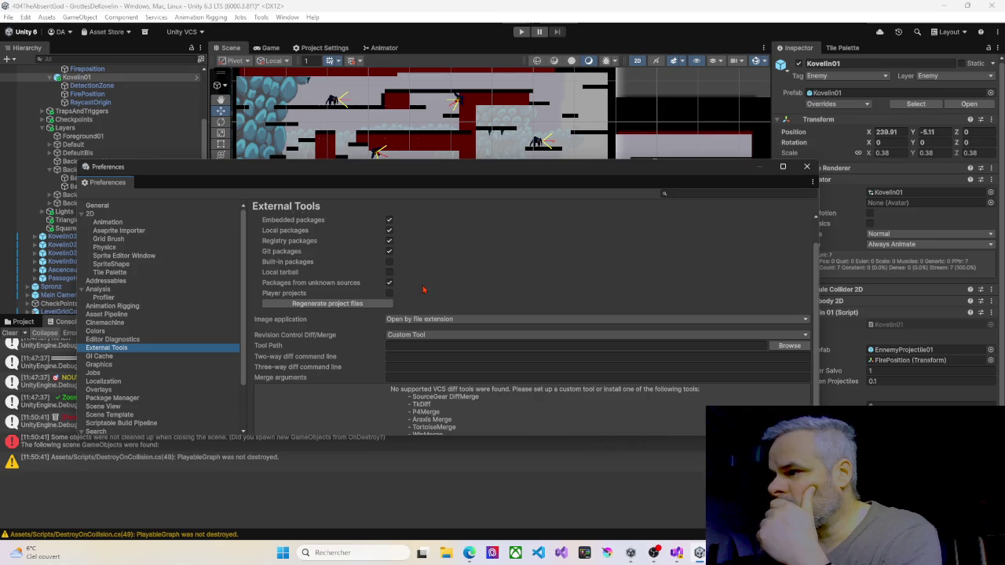
scroll(410, 257, up, 1)
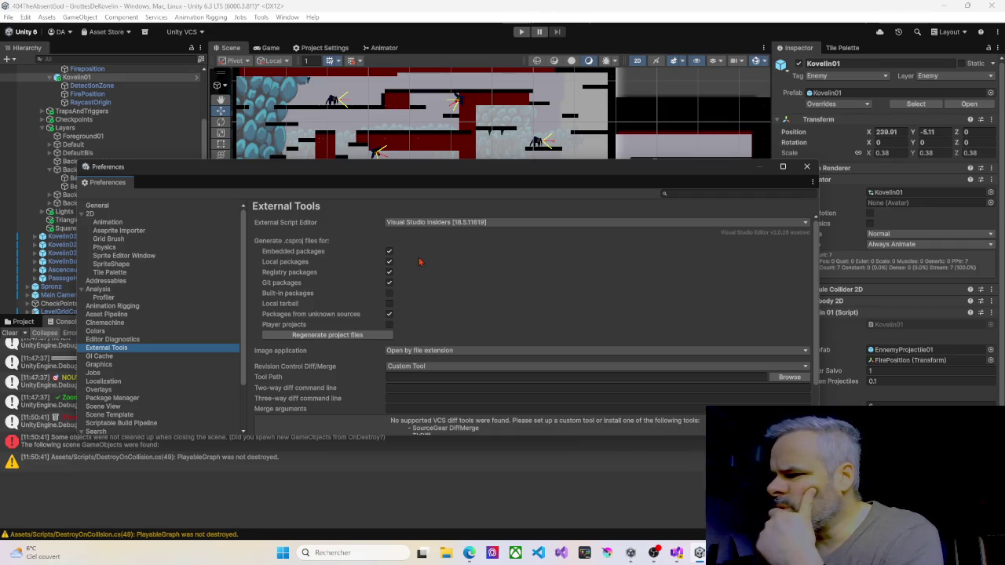
scroll(420, 262, down, 1)
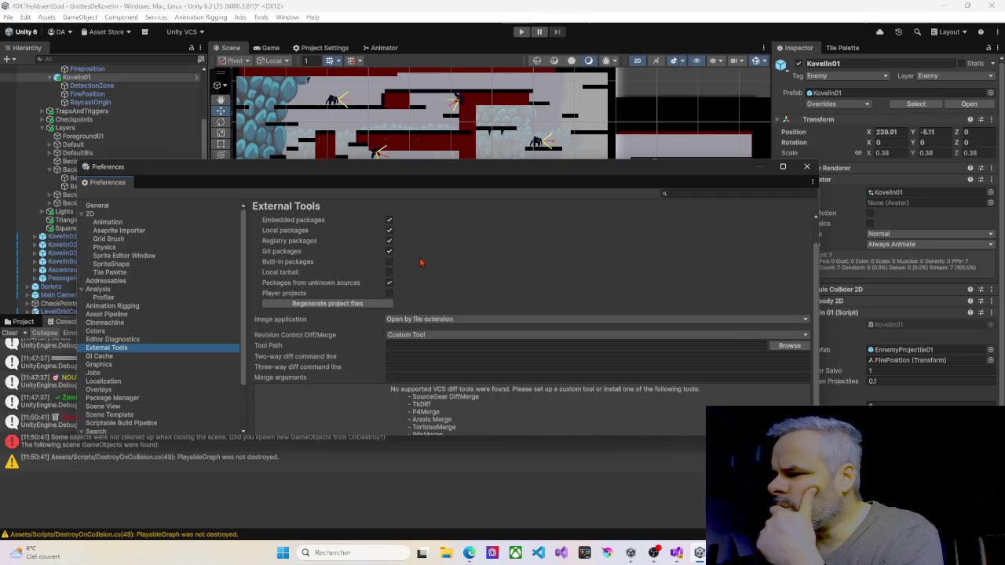
scroll(421, 262, down, 1)
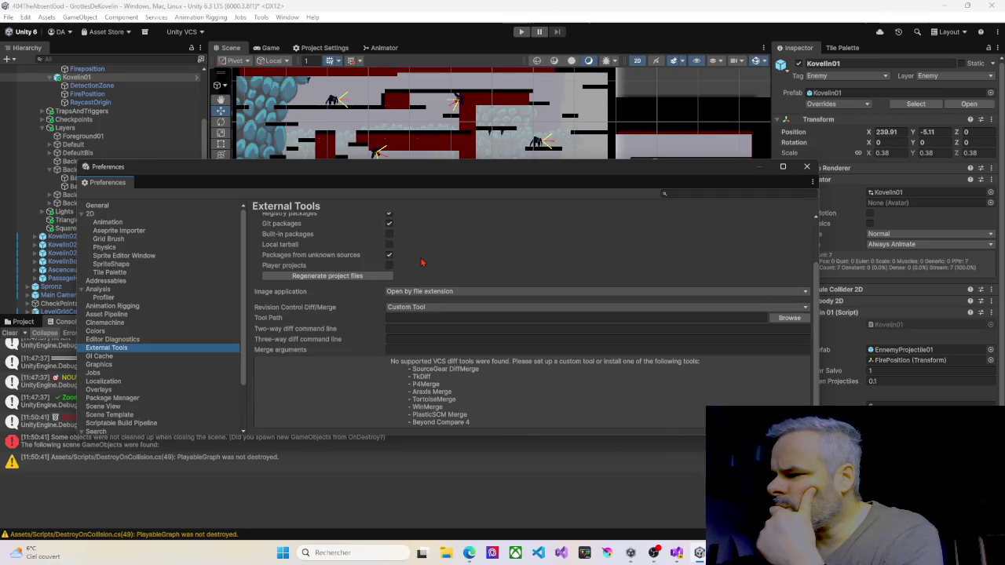
scroll(422, 263, up, 2)
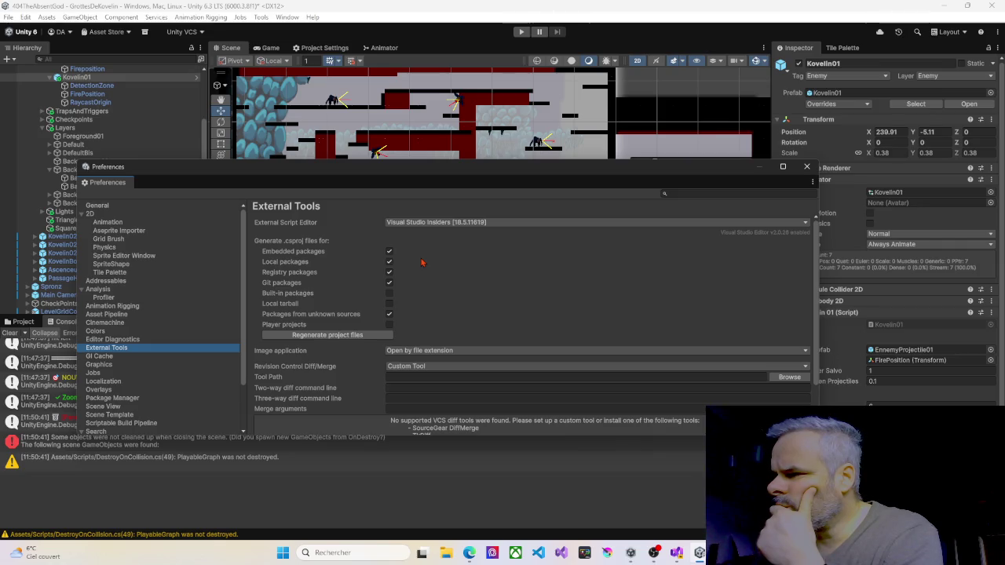
click(449, 223)
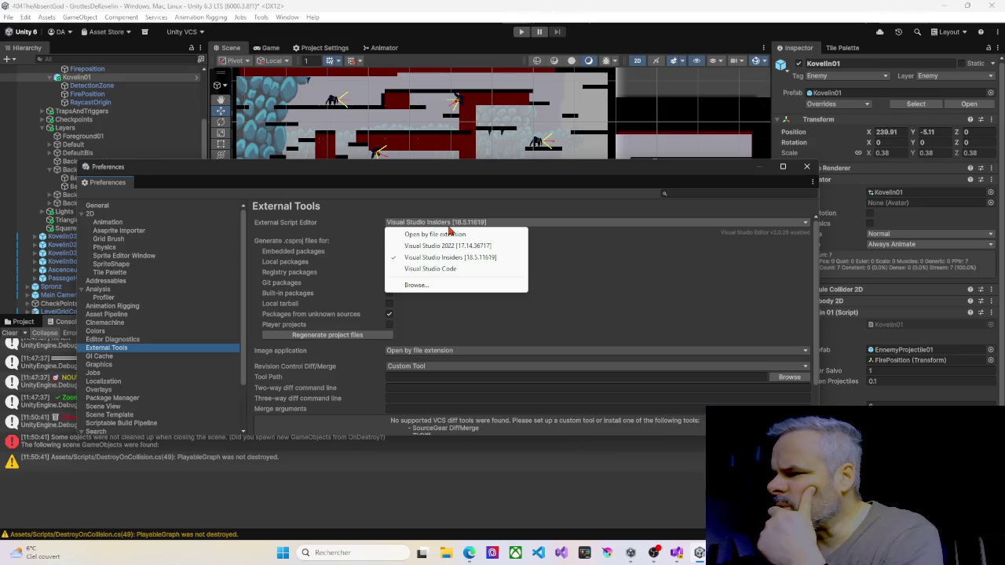
click(474, 211)
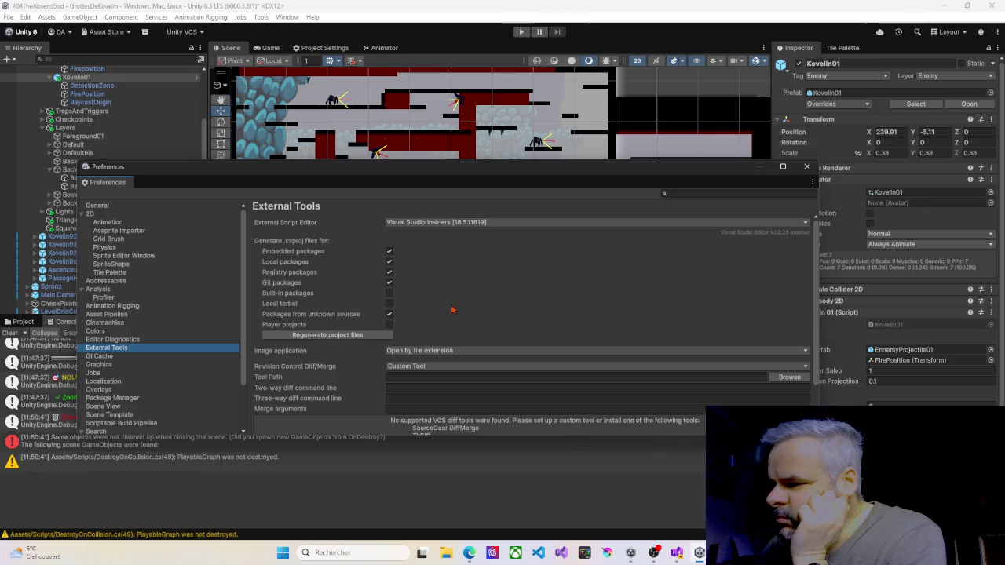
scroll(452, 310, down, 3)
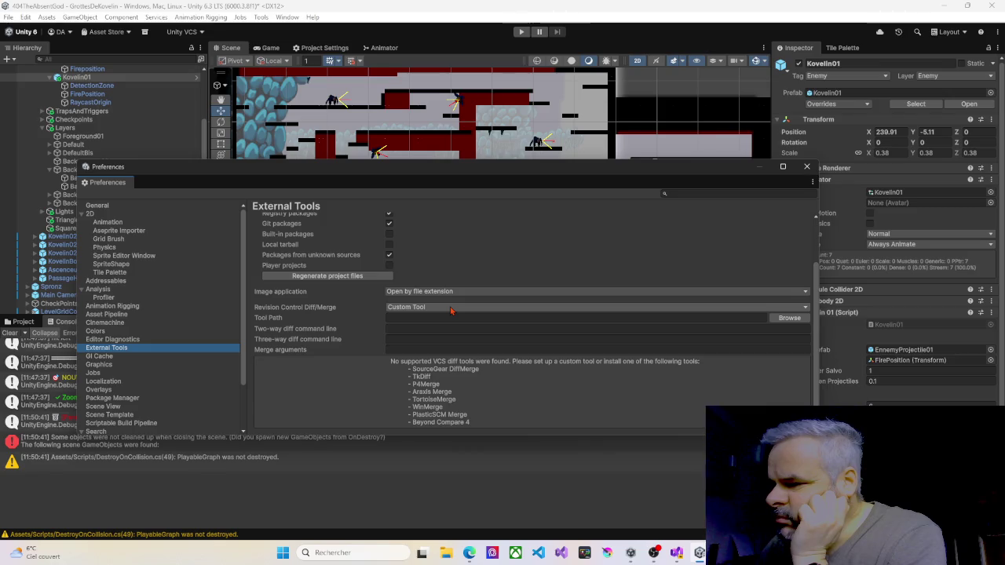
Step: Enlarge the Preferences window, snip the External Tools settings, and show the script editor choices
drag(482, 162, 459, 64)
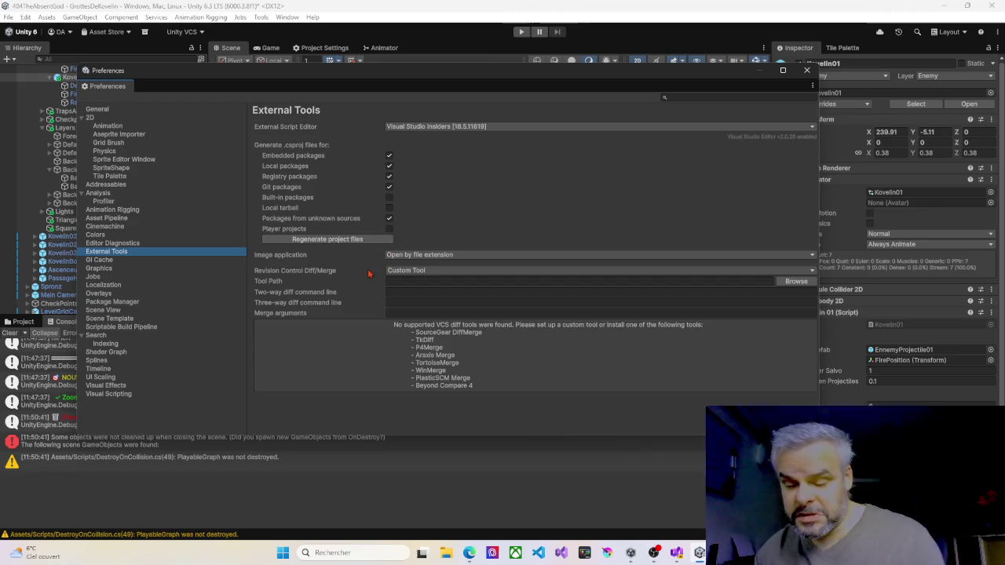
key(super+shift+s)
mouse_move(245, 92)
mouse_down()
mouse_move(258, 160)
mouse_move(479, 395)
mouse_move(821, 406)
mouse_up()
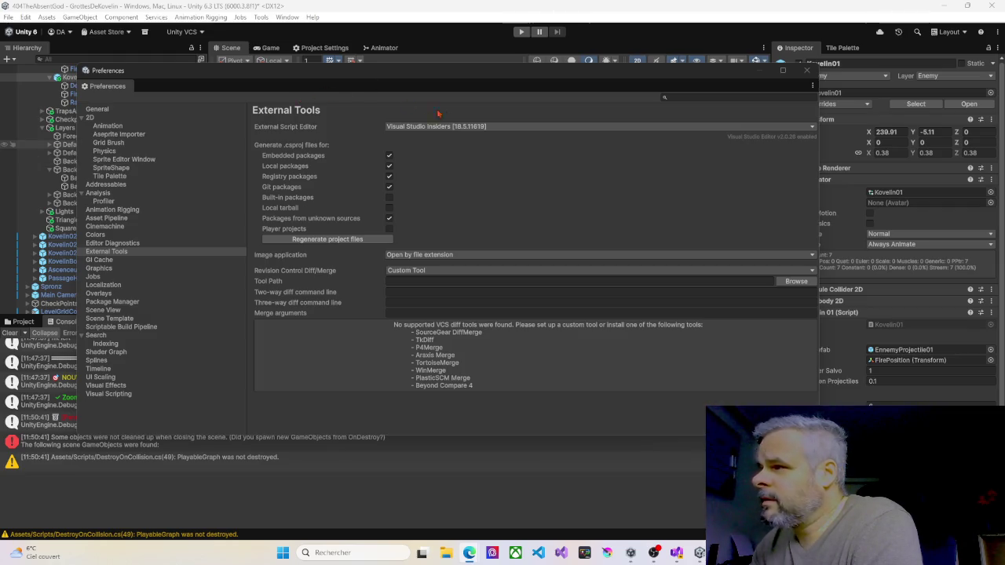
click(494, 128)
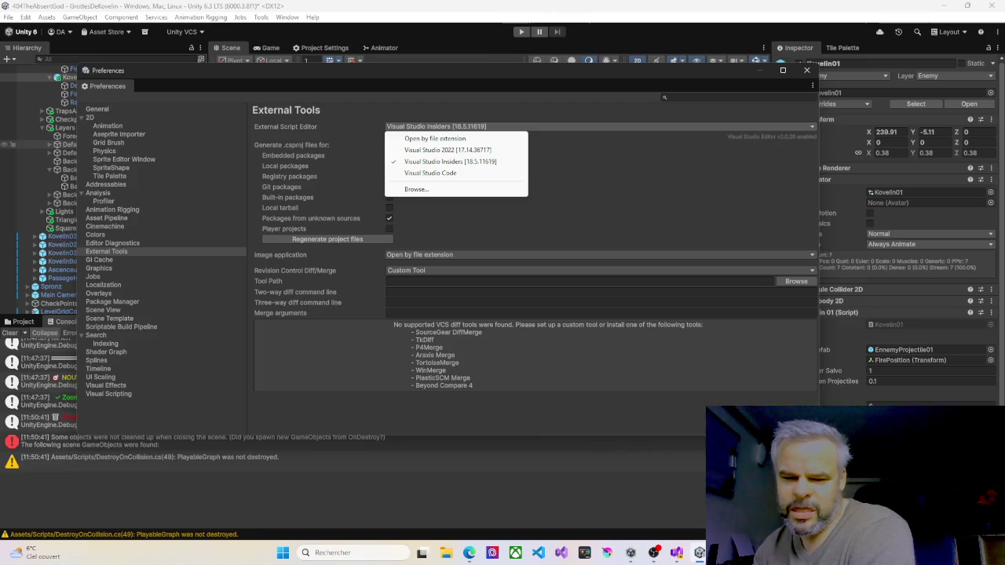
Step: Set Visual Studio 2022 [17.14.36717] as script editor, regenerate project files, and close Preferences
click(430, 150)
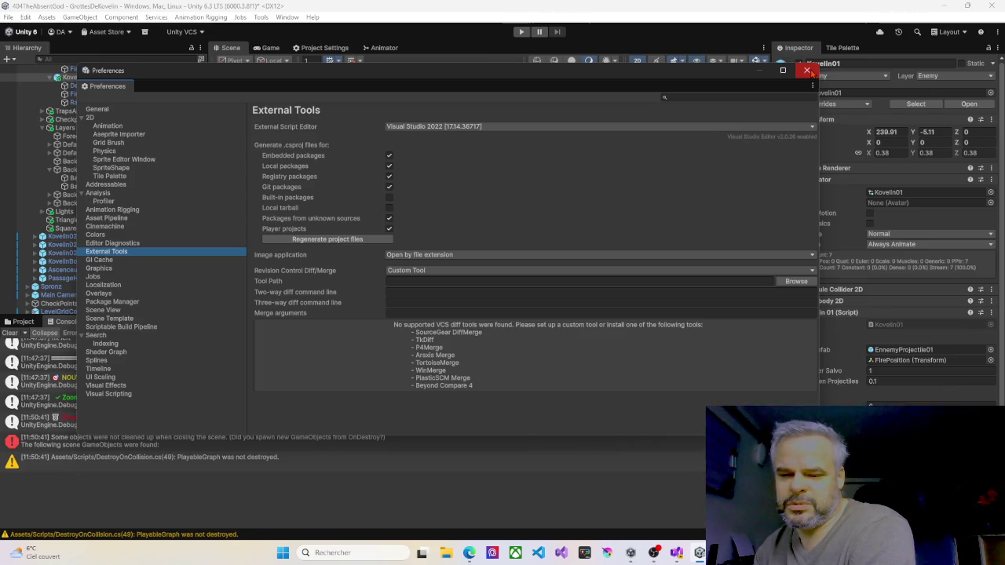
click(337, 242)
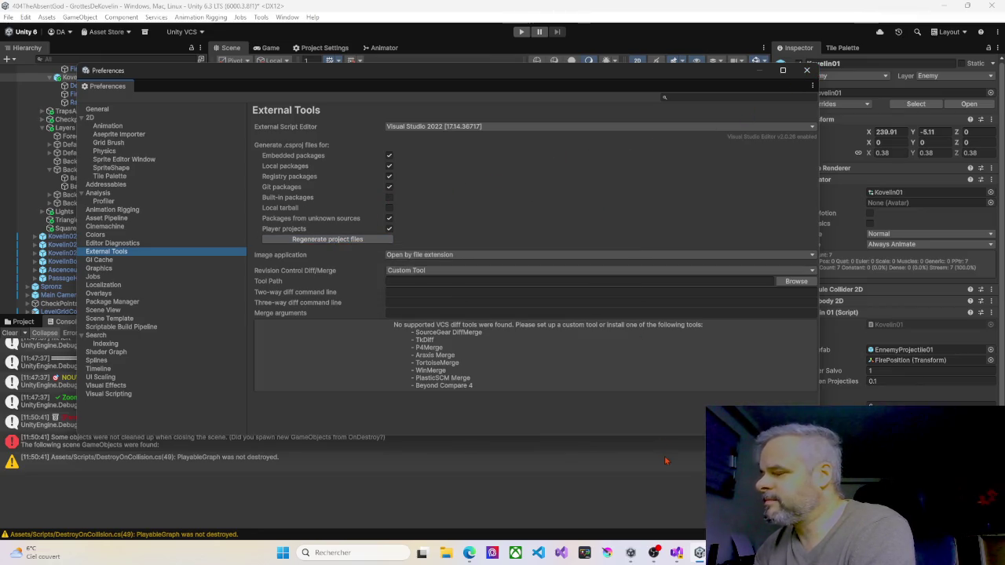
click(676, 552)
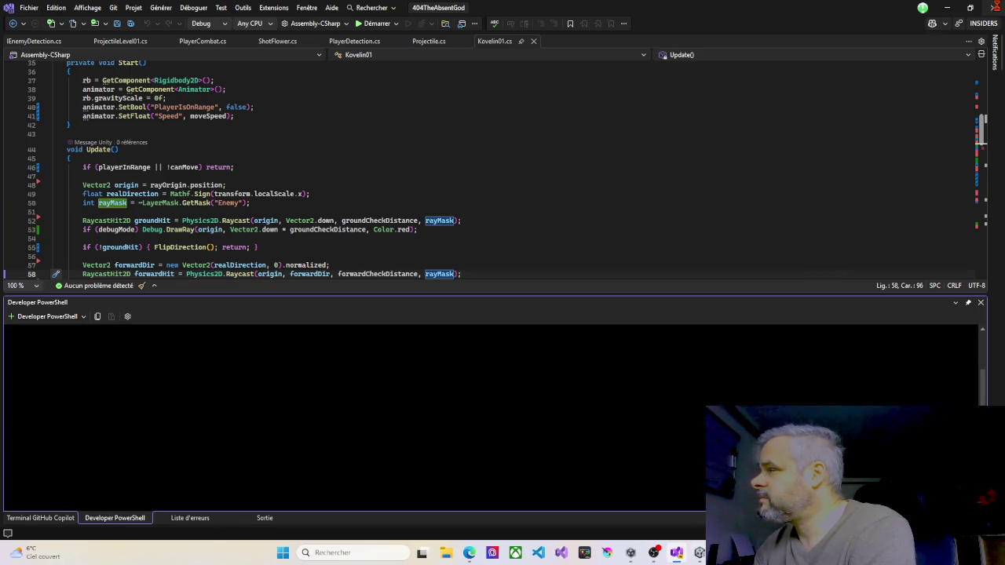
key(alt+Tab)
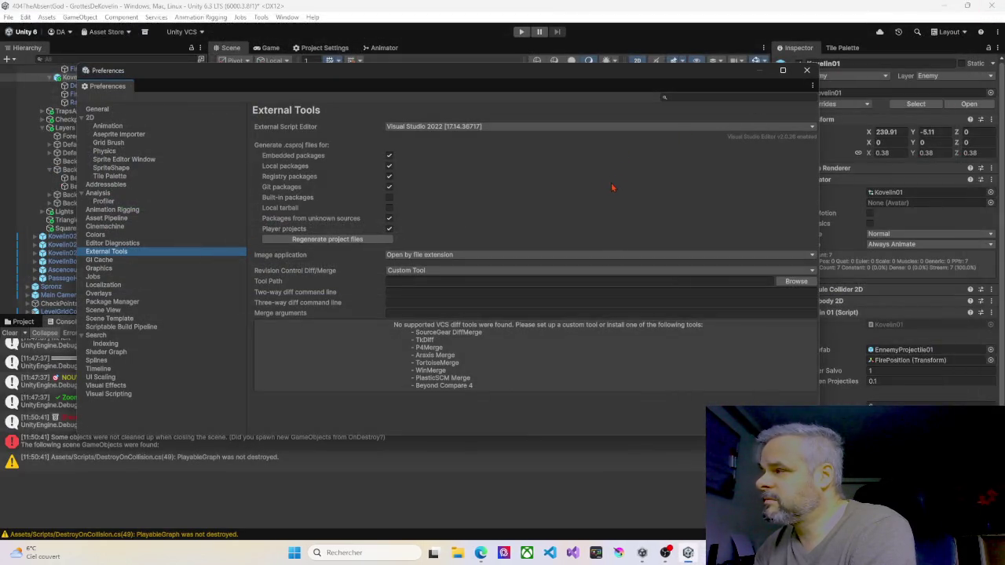
click(338, 240)
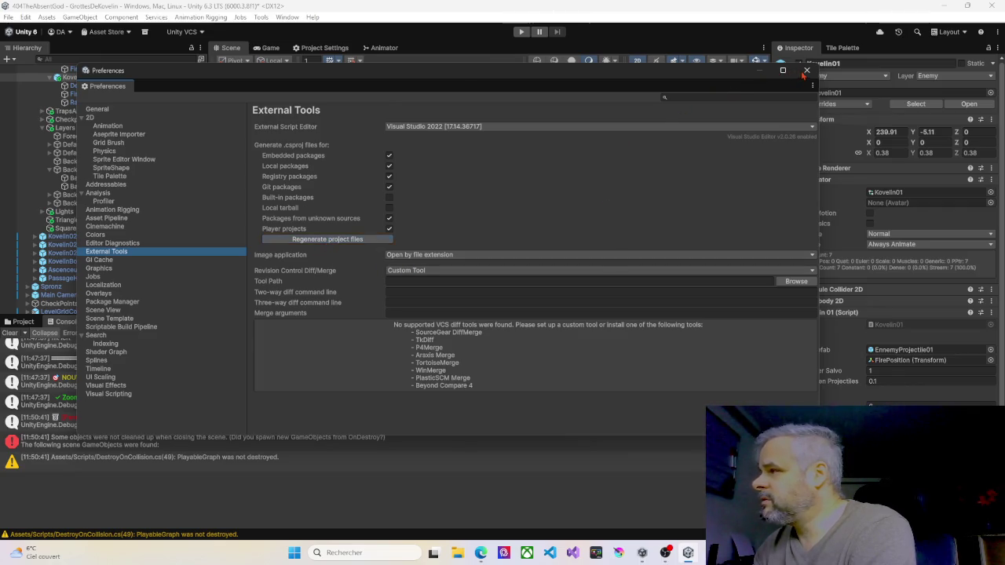
click(805, 71)
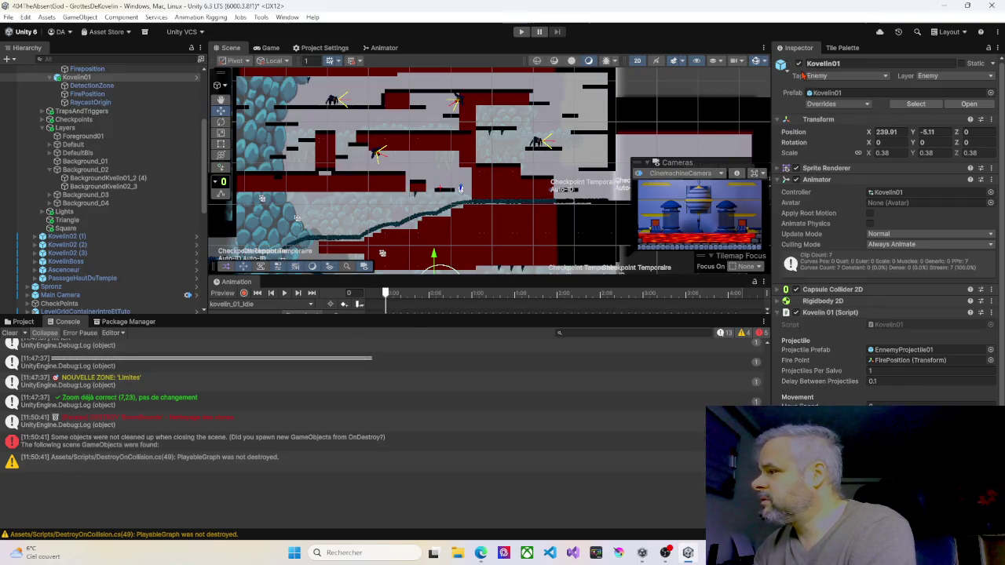
Step: Open Kovelin01.cs in Visual Studio from the Kovelin01 component's Script field
double_click(889, 326)
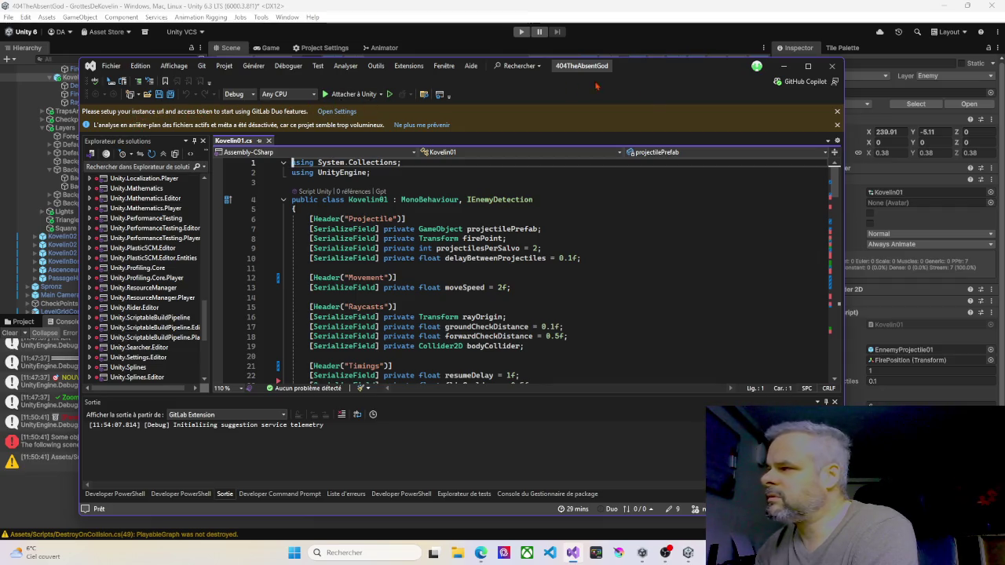
Step: Dismiss the GitLab and background-analysis notices, maximize Visual Studio, and review Kovelin01.cs's Update()
click(837, 112)
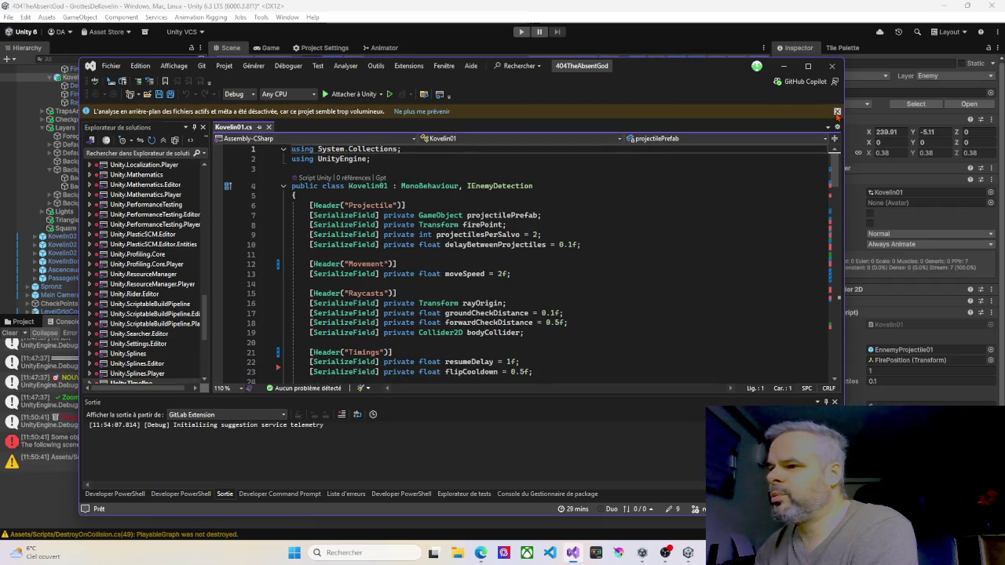
click(837, 110)
click(808, 65)
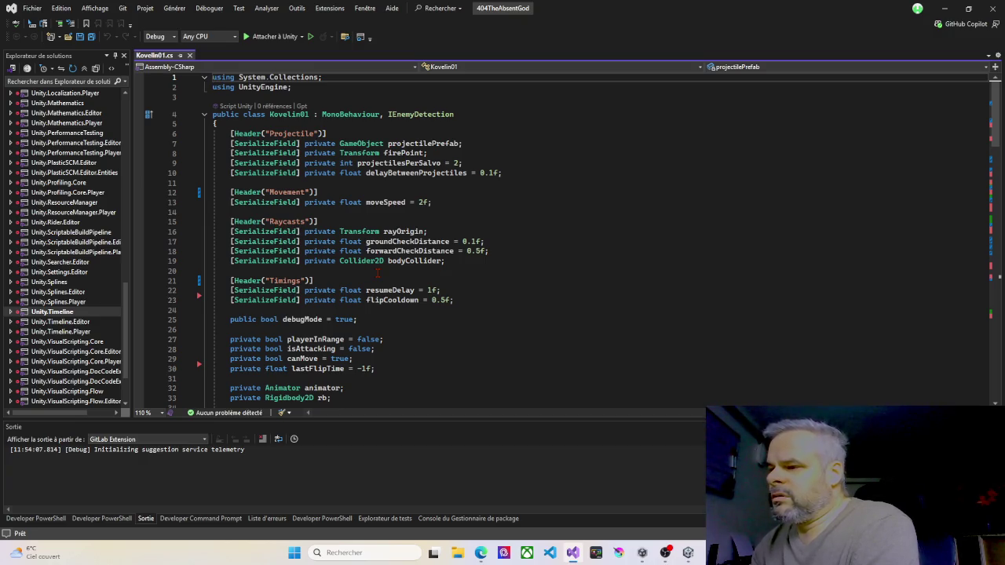
scroll(379, 273, down, 4)
scroll(378, 273, down, 15)
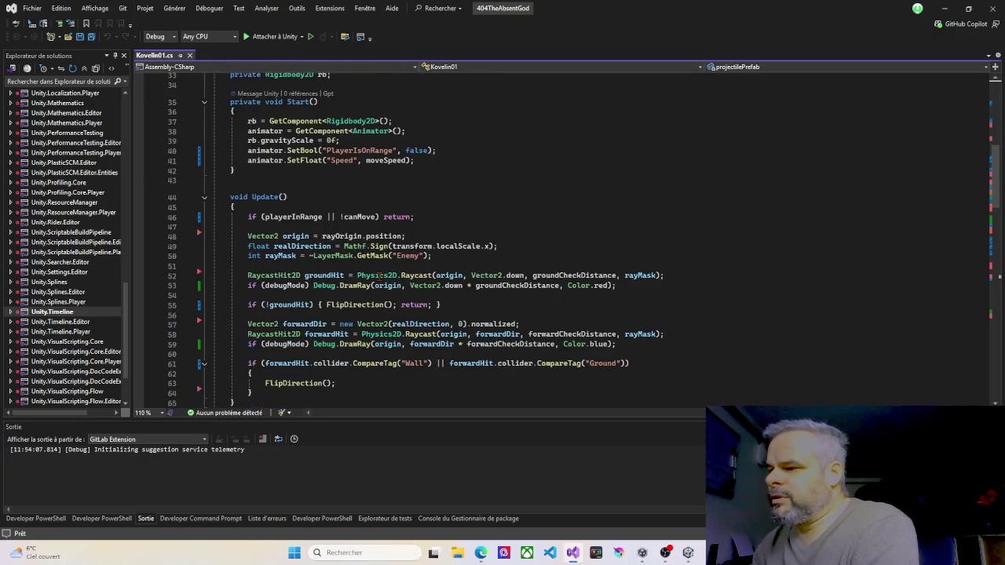
scroll(378, 279, down, 11)
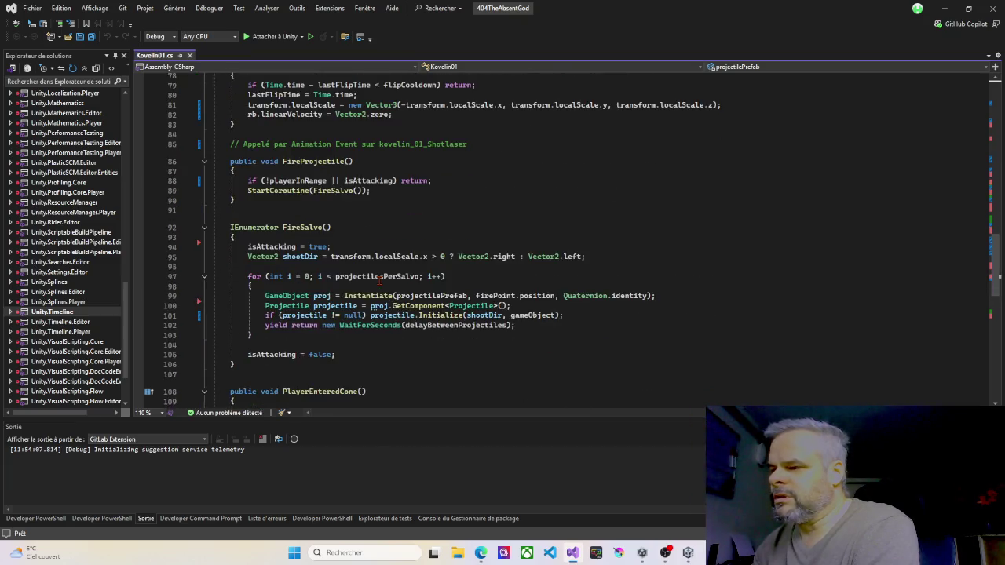
scroll(379, 280, down, 3)
scroll(380, 276, up, 7)
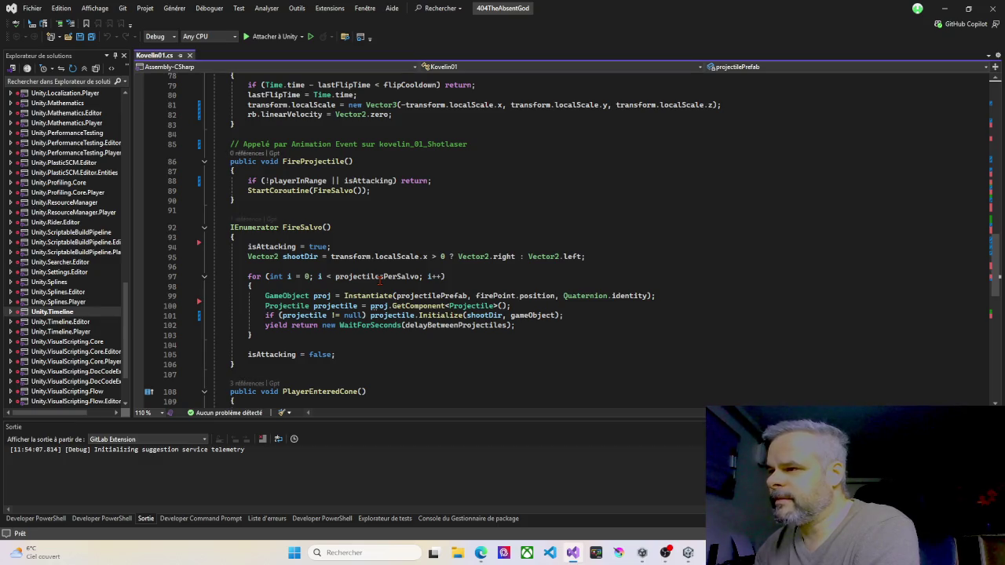
scroll(380, 279, up, 5)
scroll(380, 280, up, 6)
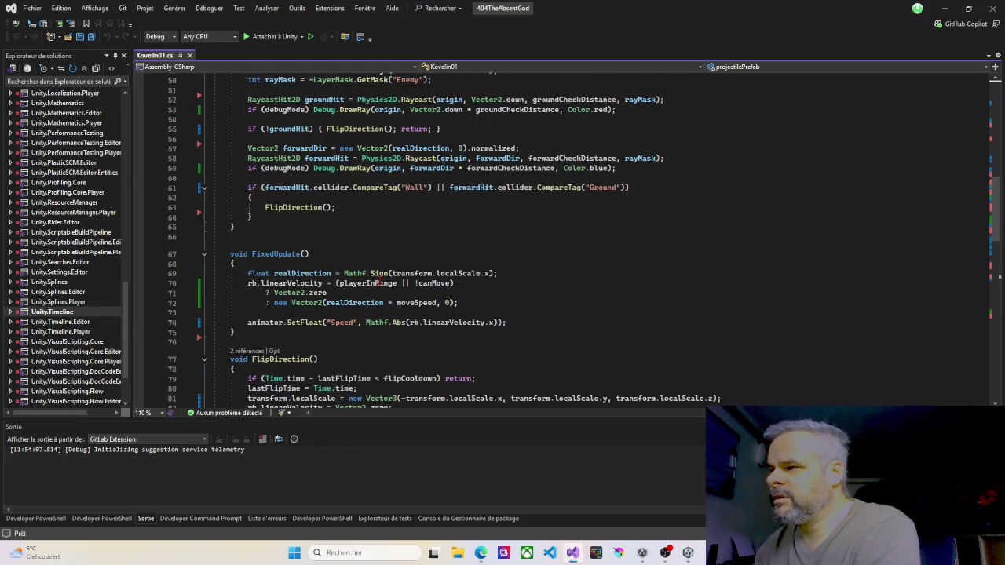
Step: Break at line 61's forwardHit check and attach to Unity, which refuses connection at 127.0.0.1:56596
click(139, 248)
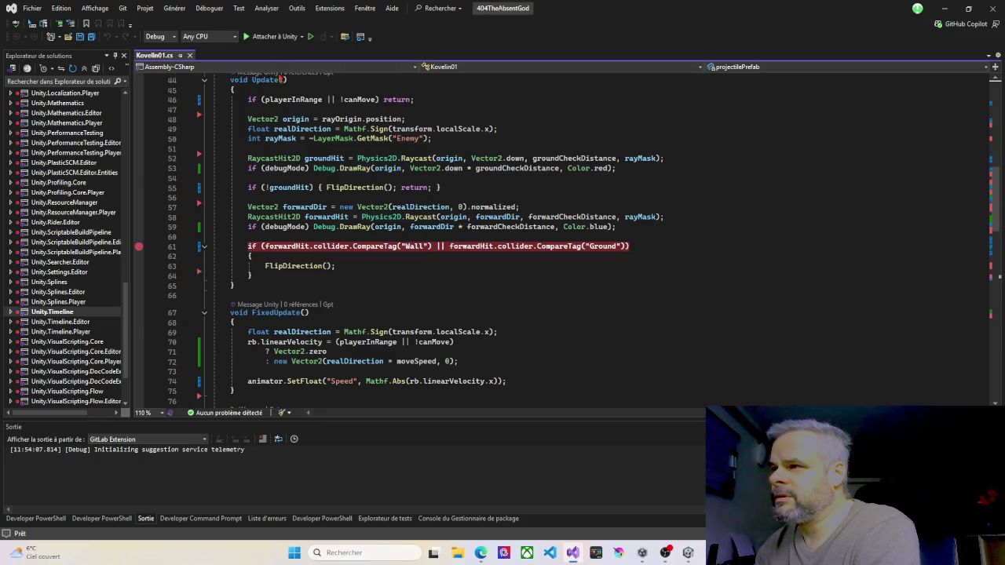
click(276, 37)
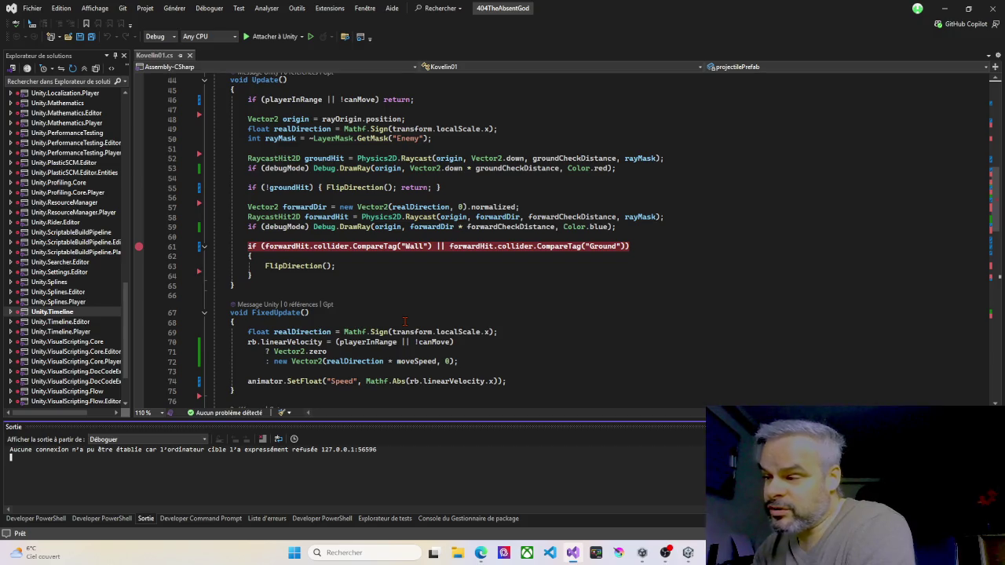
click(280, 459)
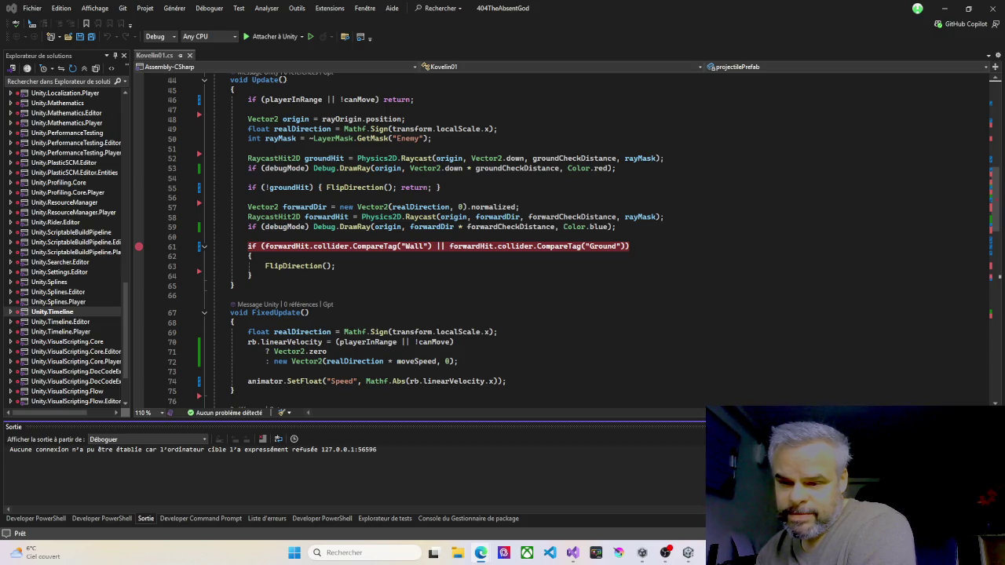
Step: Run netstat -ano | findstr 56 in the Developer PowerShell terminal and enlarge the panel to read the ports
click(102, 518)
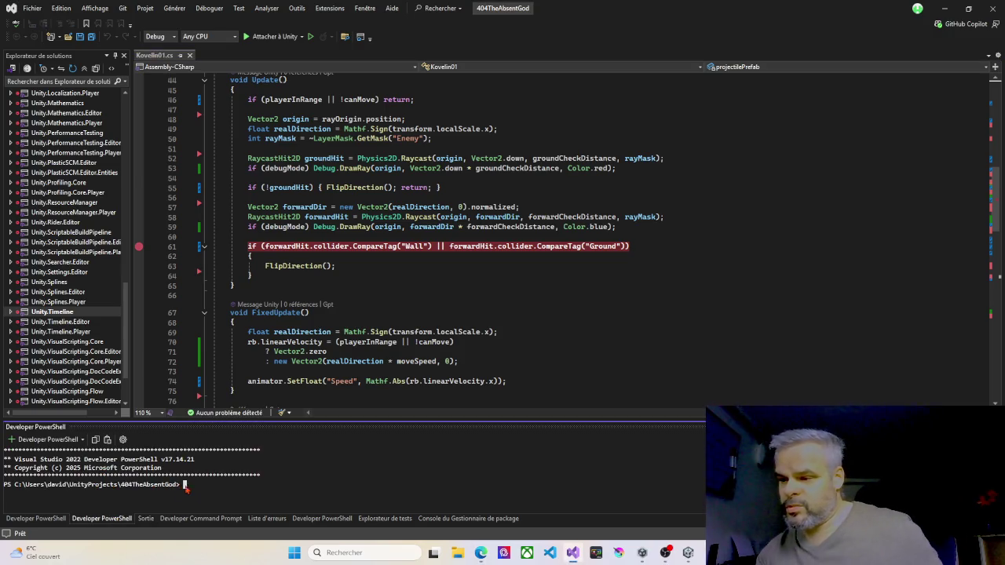
text(netstat -ano | findstr 56)
key(Return)
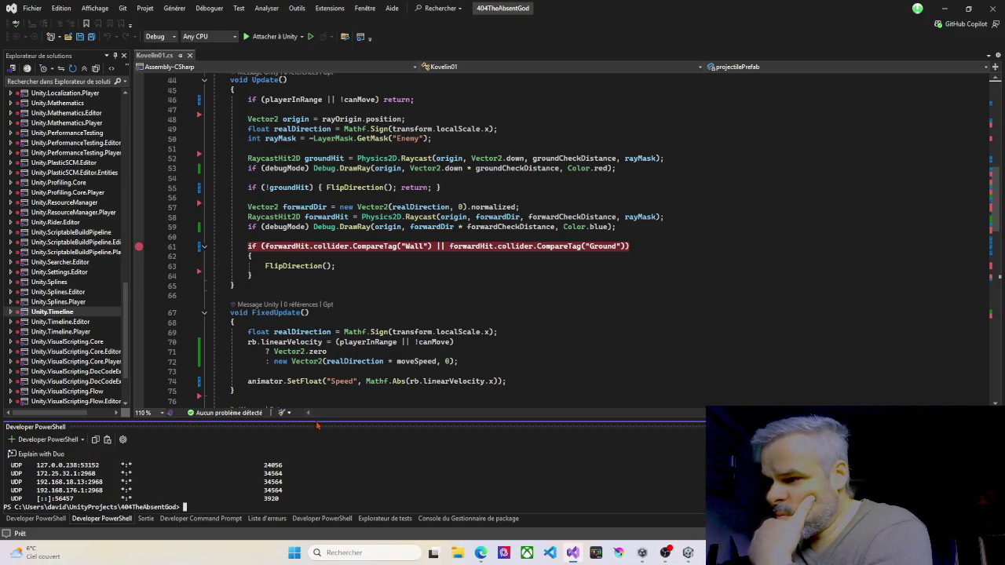
drag(318, 420, 314, 345)
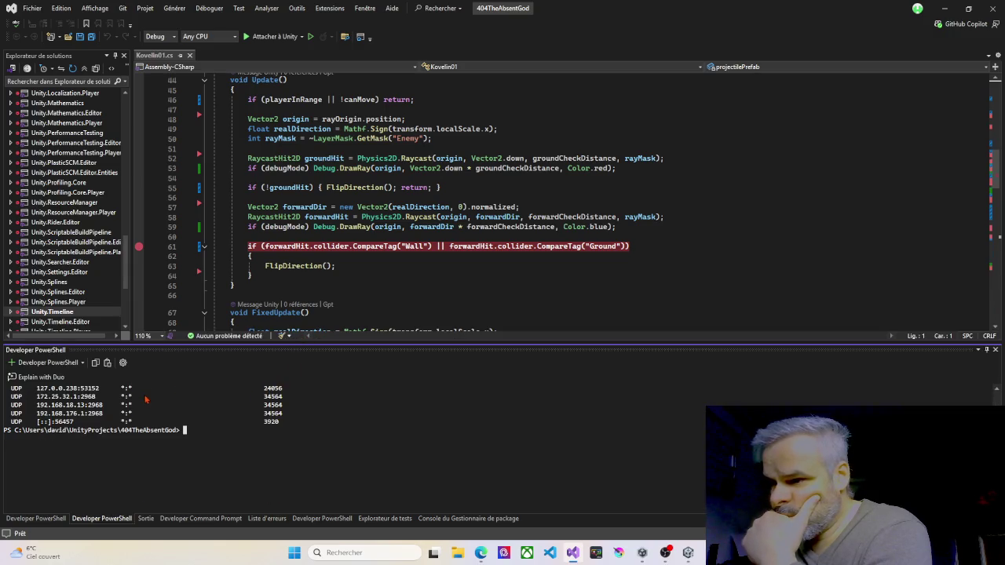
scroll(143, 420, up, 3)
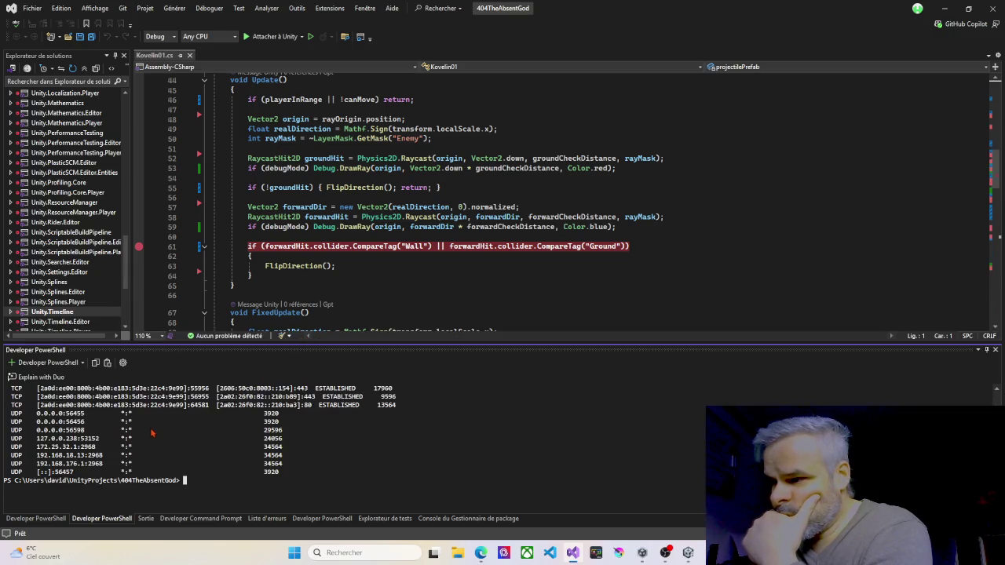
scroll(157, 438, up, 2)
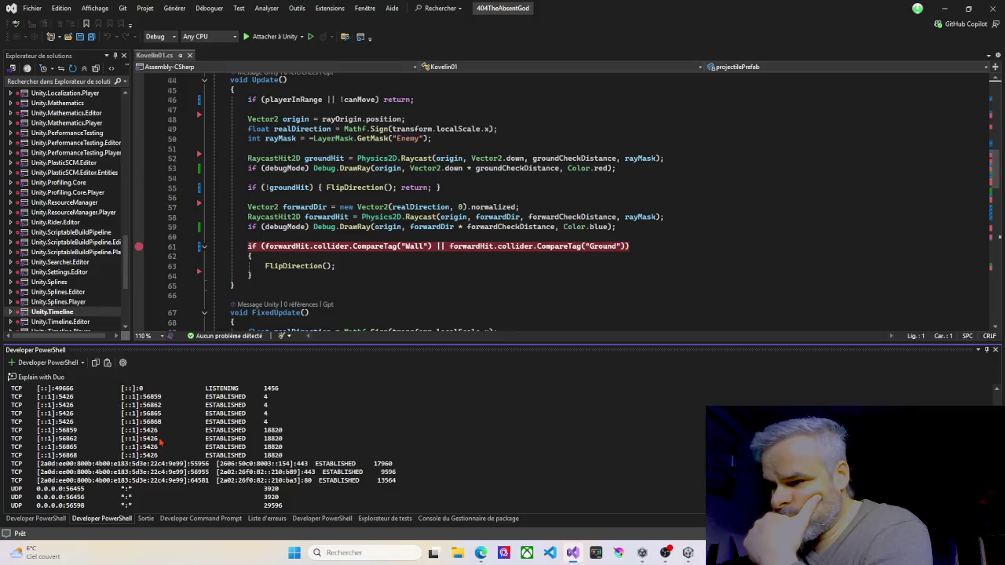
scroll(160, 444, down, 2)
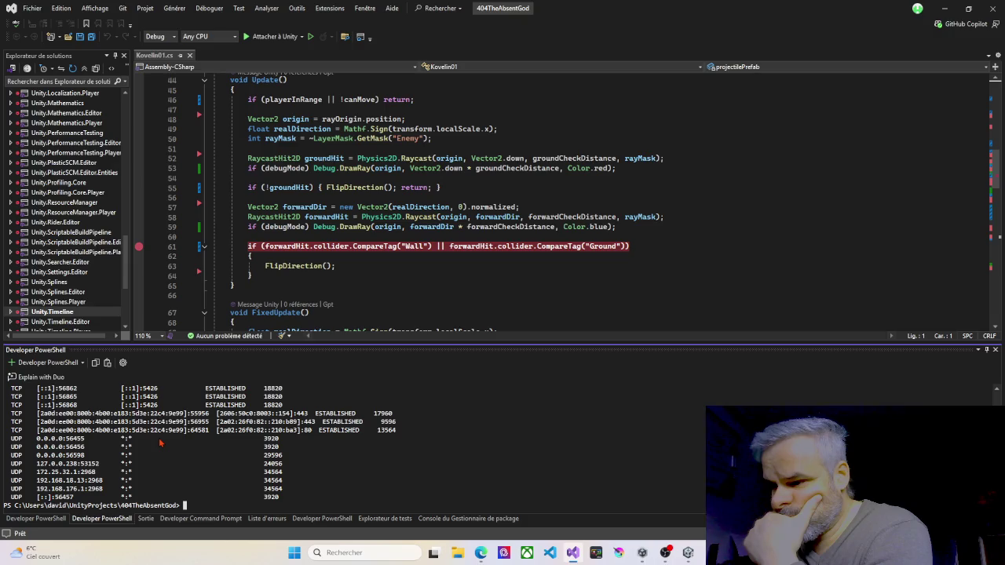
scroll(159, 444, up, 10)
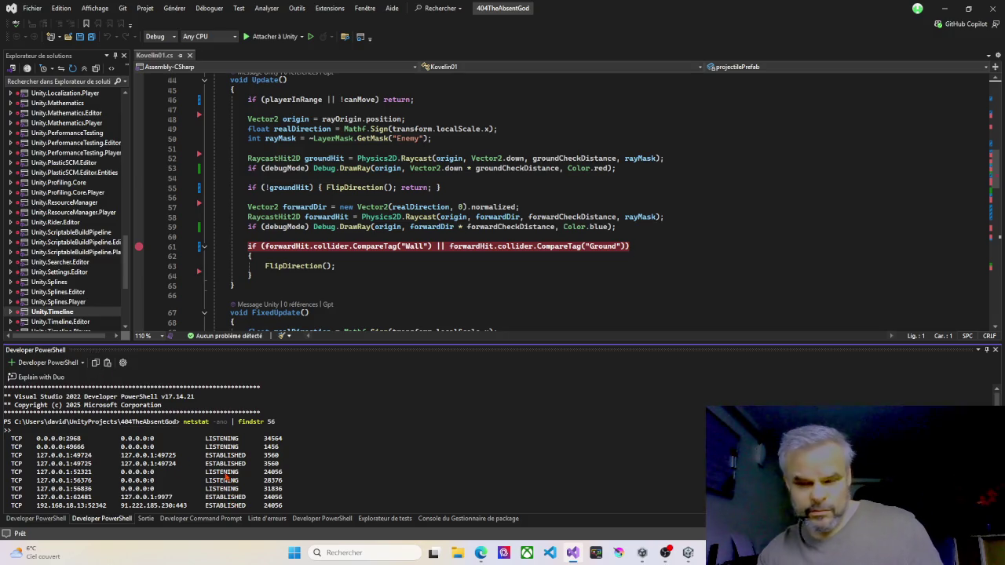
Step: Copy the netstat output lines and close Visual Studio
mouse_move(291, 424)
mouse_down()
mouse_move(15, 386)
mouse_move(5, 422)
mouse_up()
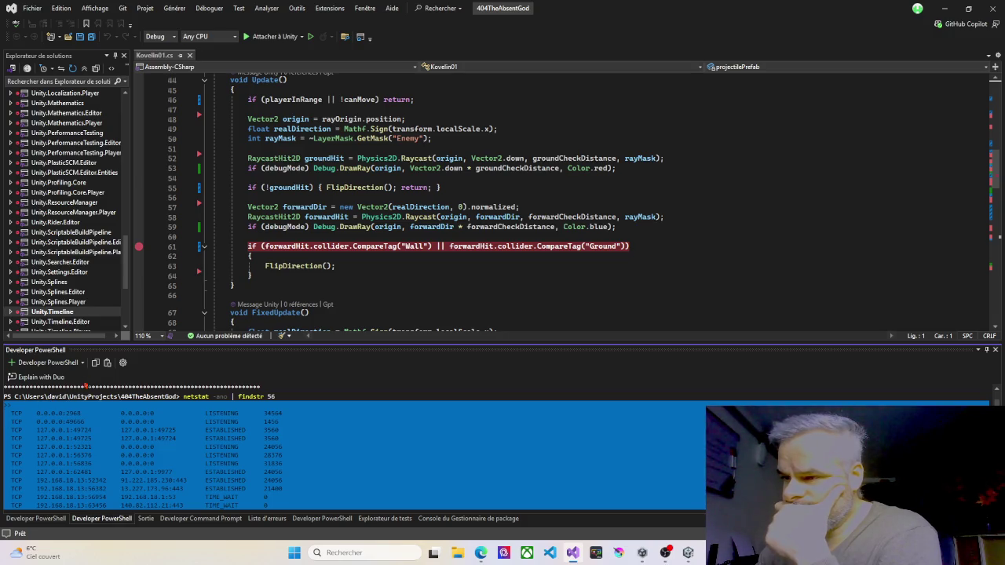
click(95, 364)
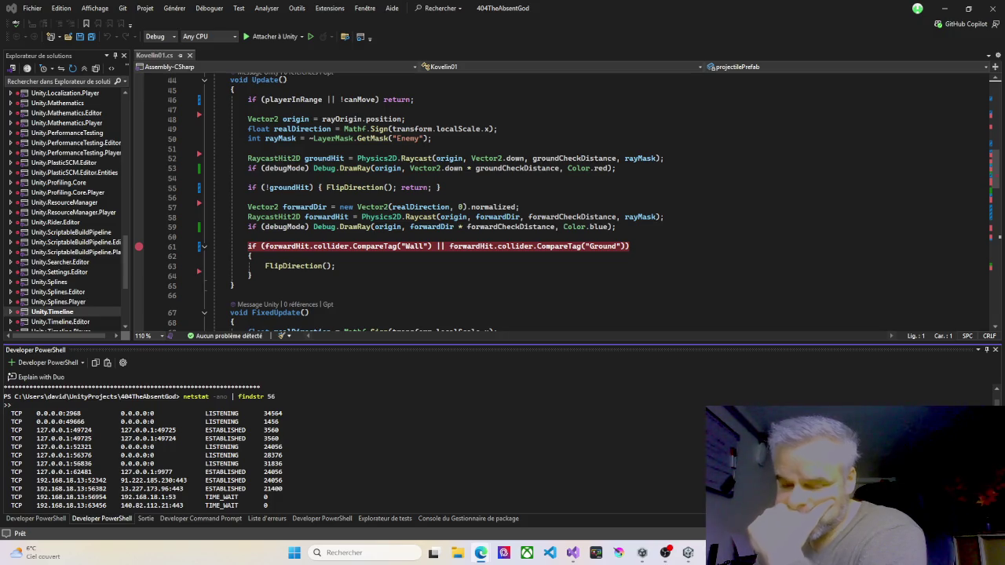
click(994, 7)
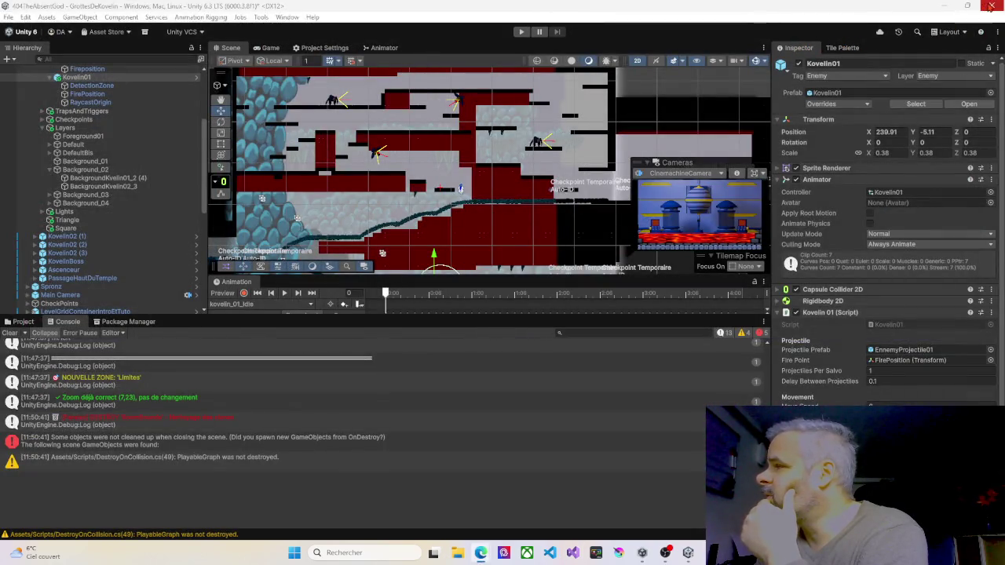
Step: Quit Unity, saving the modified scene, then relaunch the Unity project
click(993, 6)
click(473, 296)
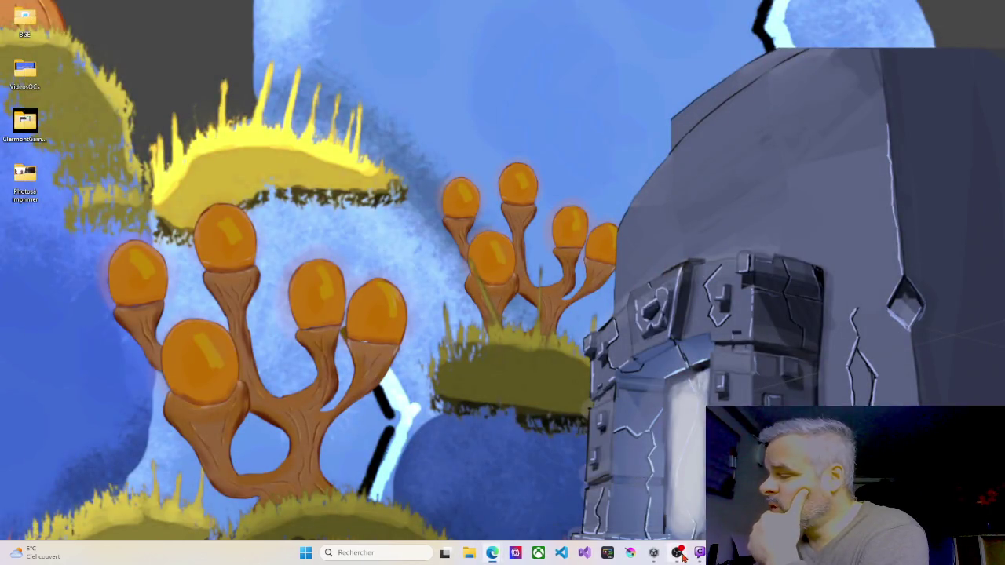
mouse_move(678, 554)
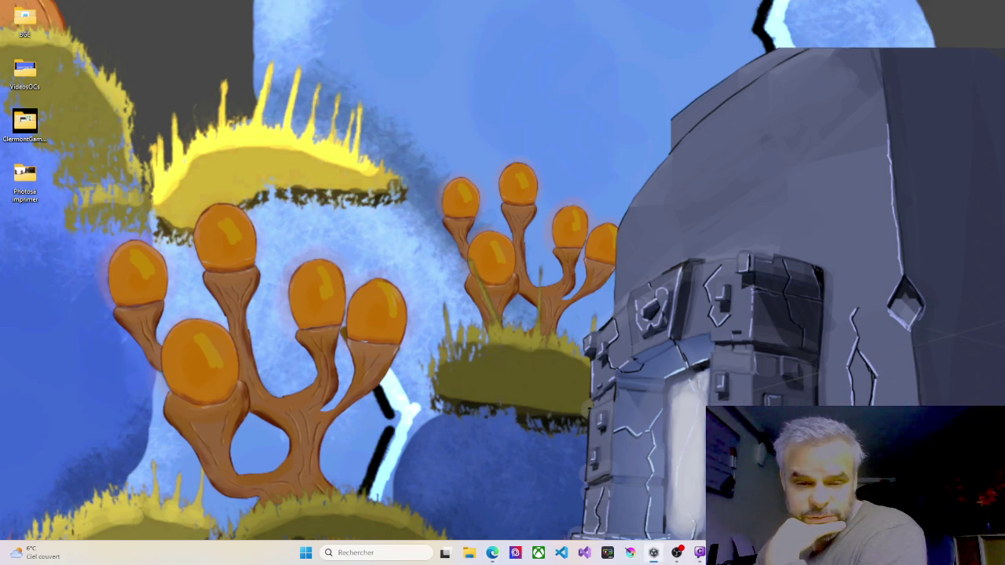
click(653, 552)
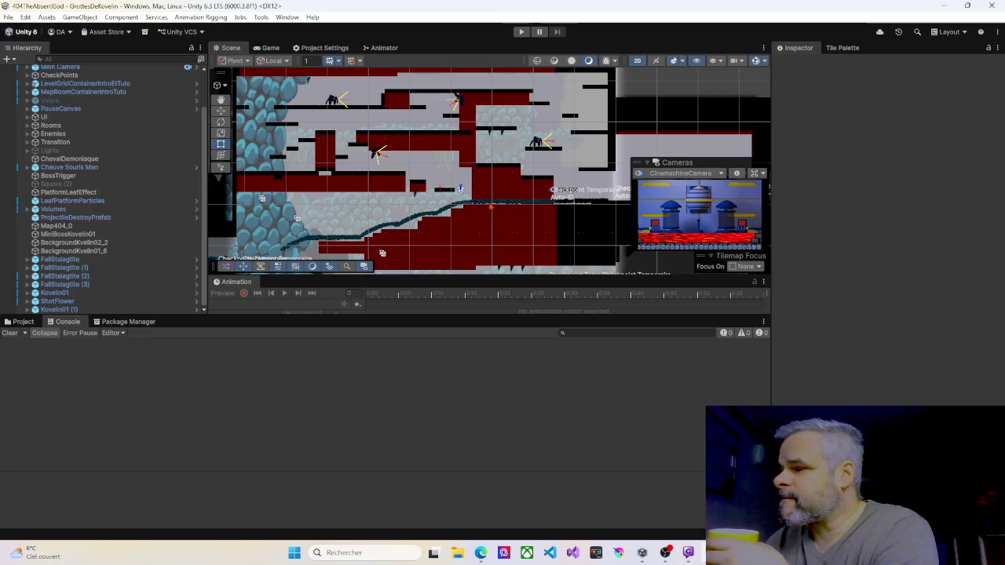
Step: Select the Kovelin01 enemy in the scene and open its Kovelin01 script in Visual Studio
drag(502, 317, 343, 371)
click(23, 377)
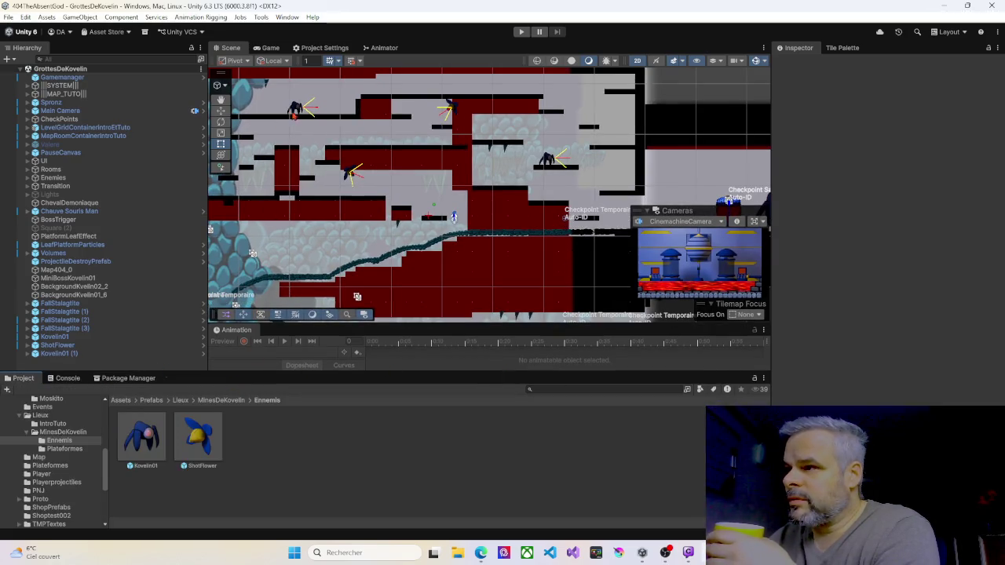
click(296, 108)
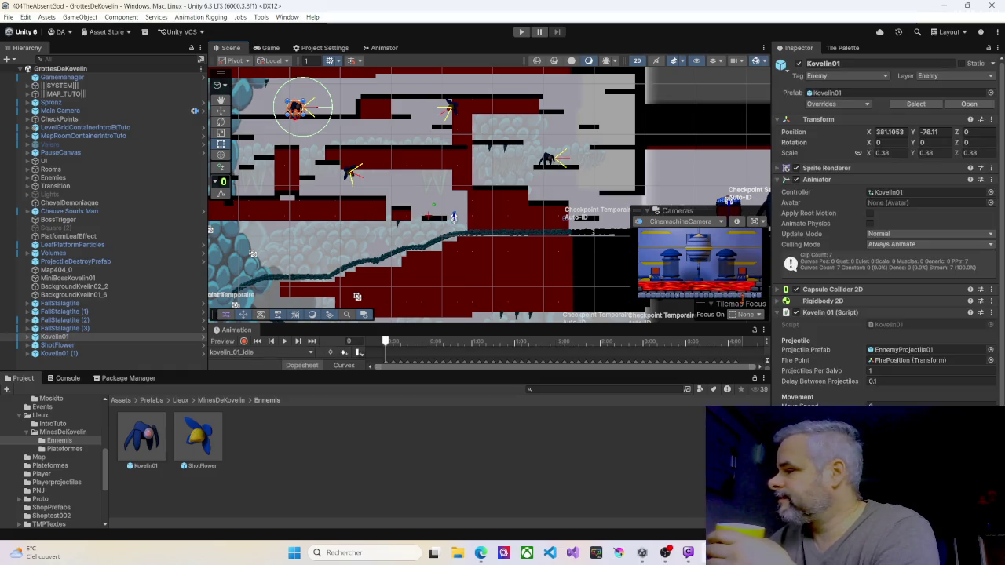
click(889, 327)
double_click(889, 327)
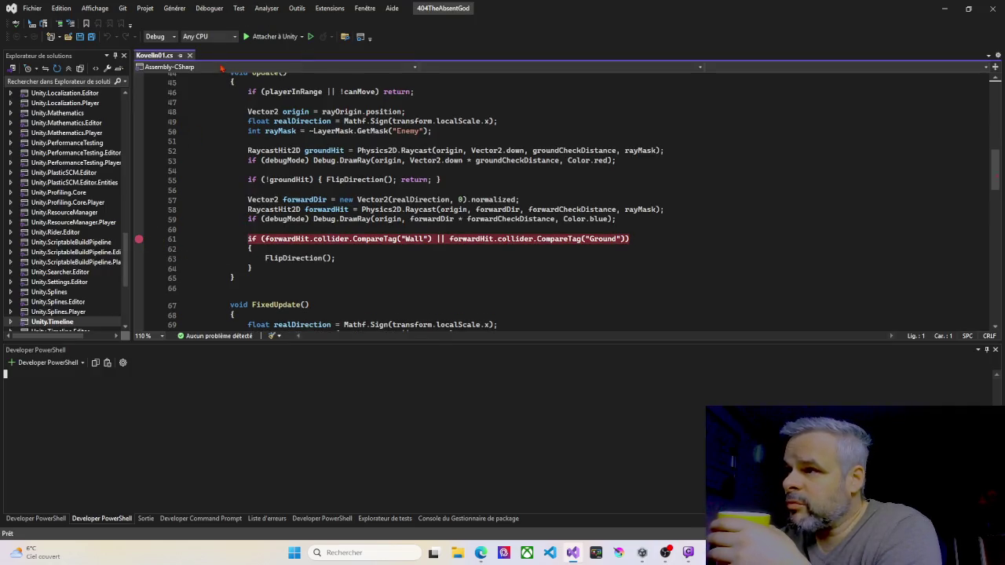
Step: Attach the debugger to Unity and close the Copilot and Containers panels
click(271, 37)
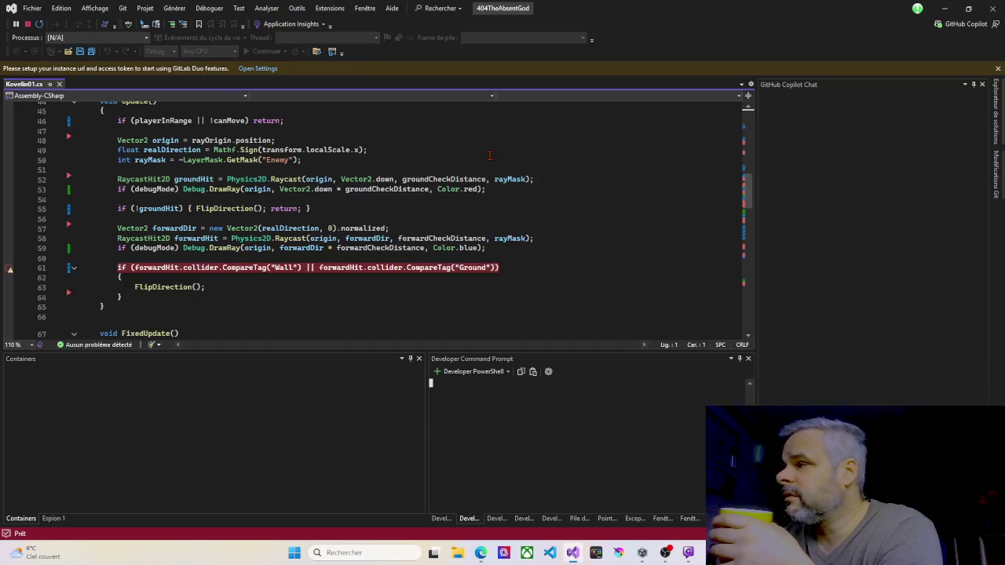
click(981, 84)
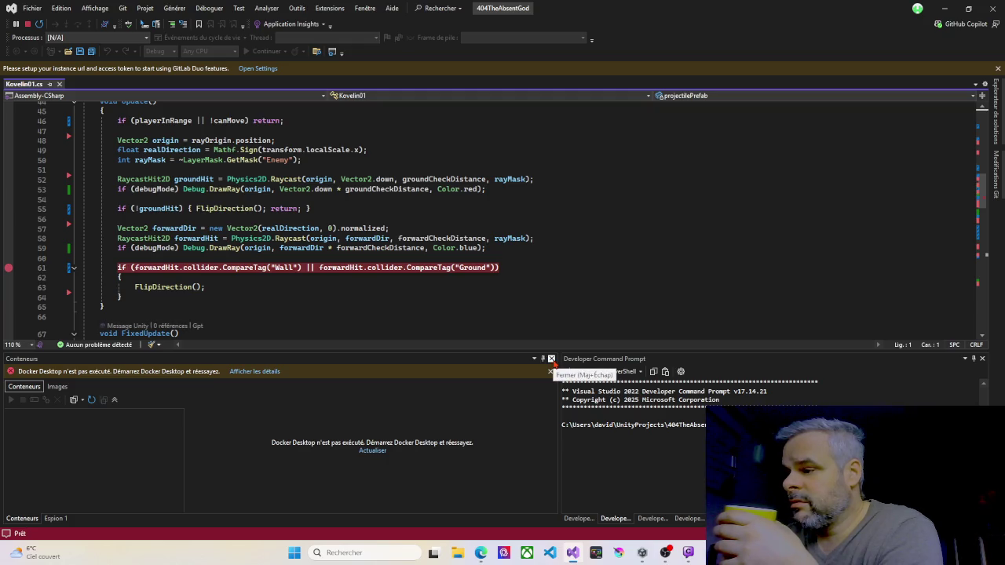
click(551, 359)
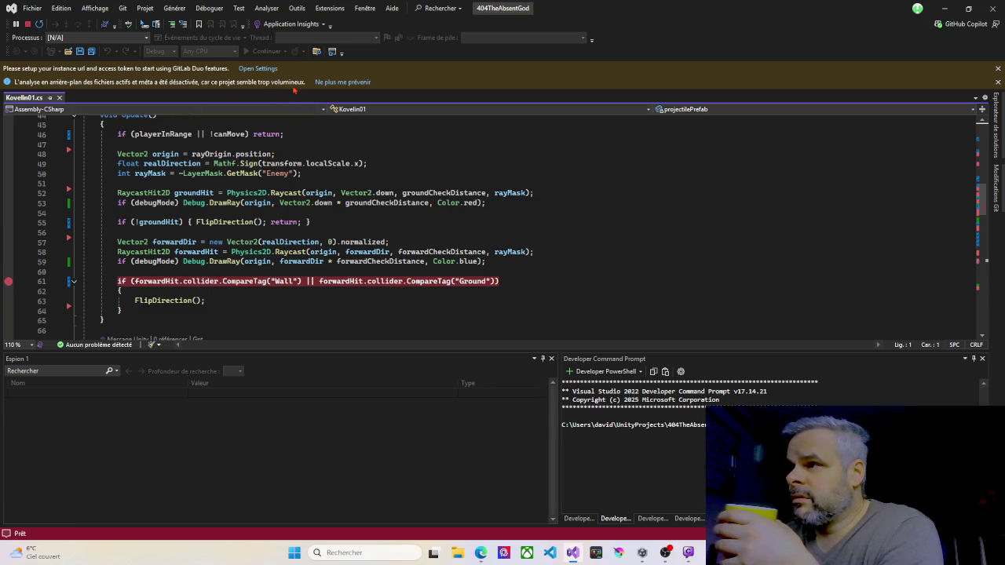
Step: Dismiss the GitLab Duo and background-analysis notification bars, then return to Unity
click(374, 314)
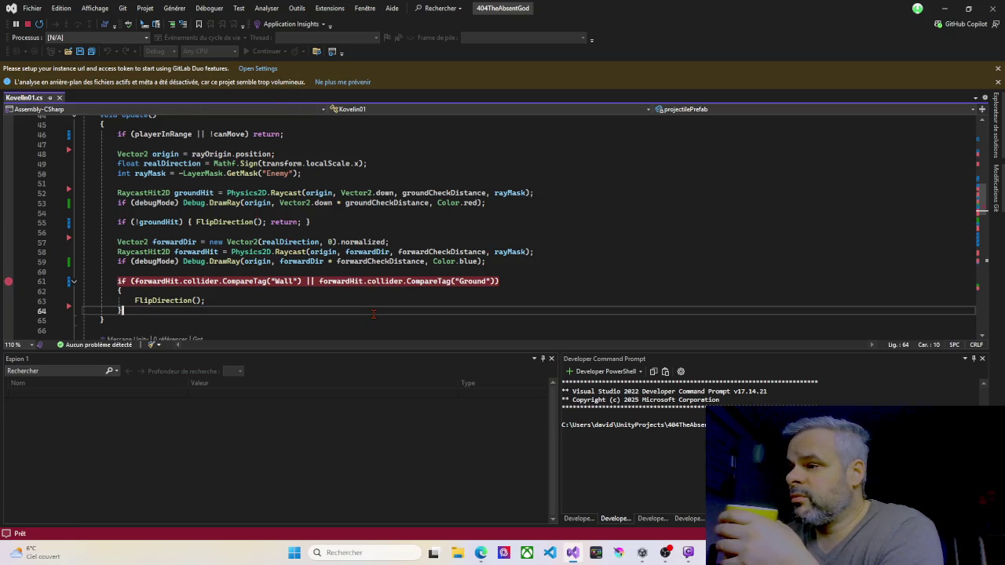
scroll(330, 258, up, 3)
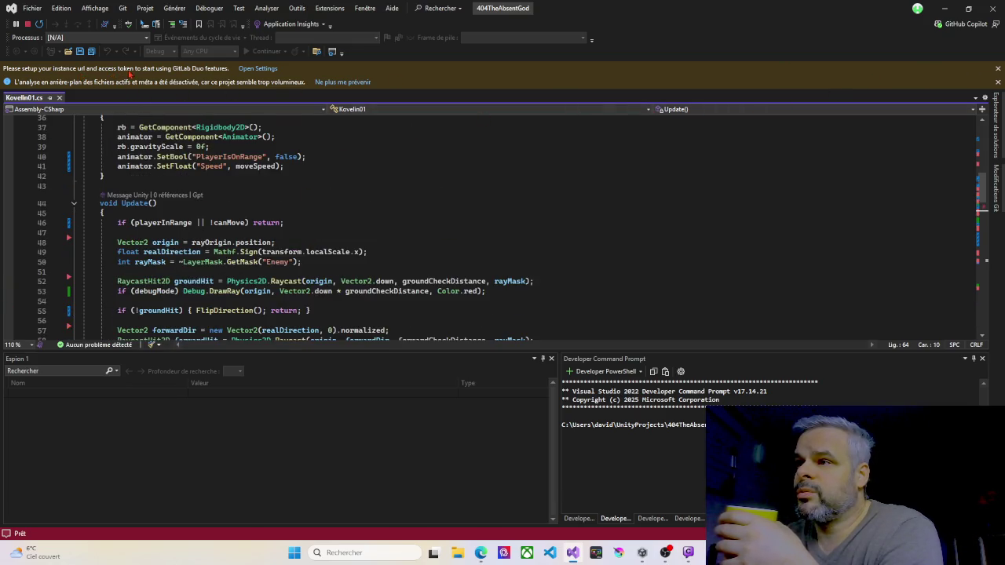
click(997, 68)
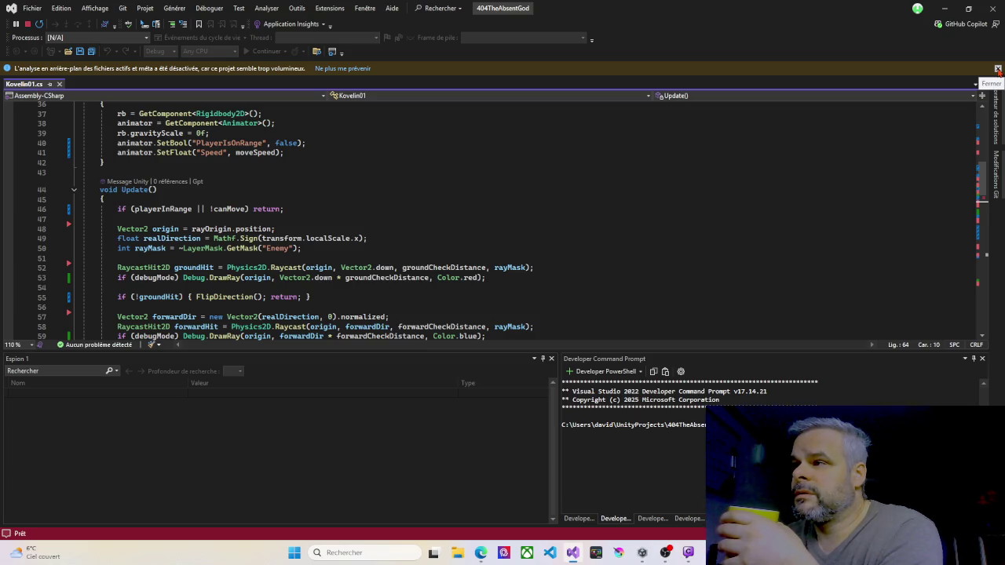
click(997, 68)
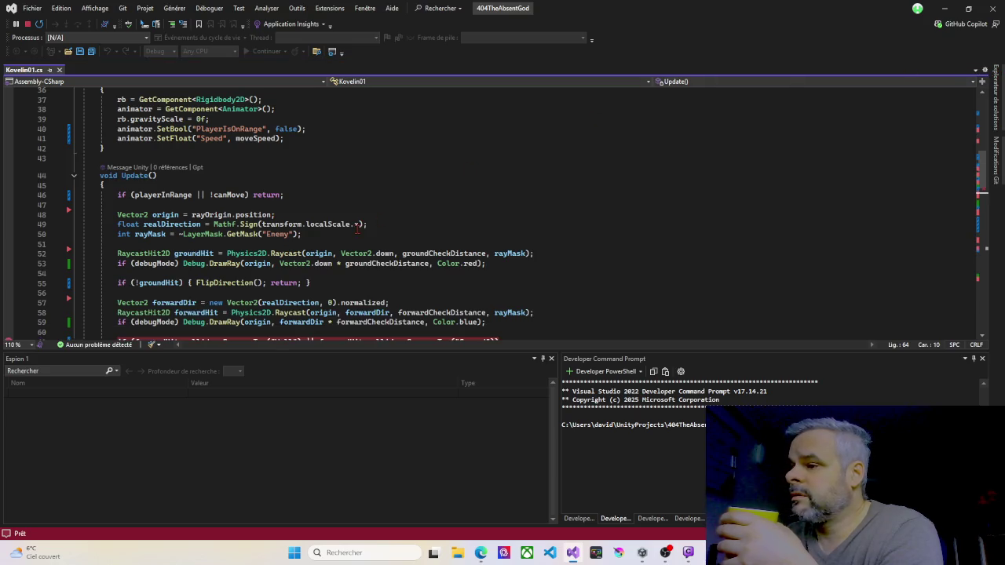
scroll(222, 295, down, 3)
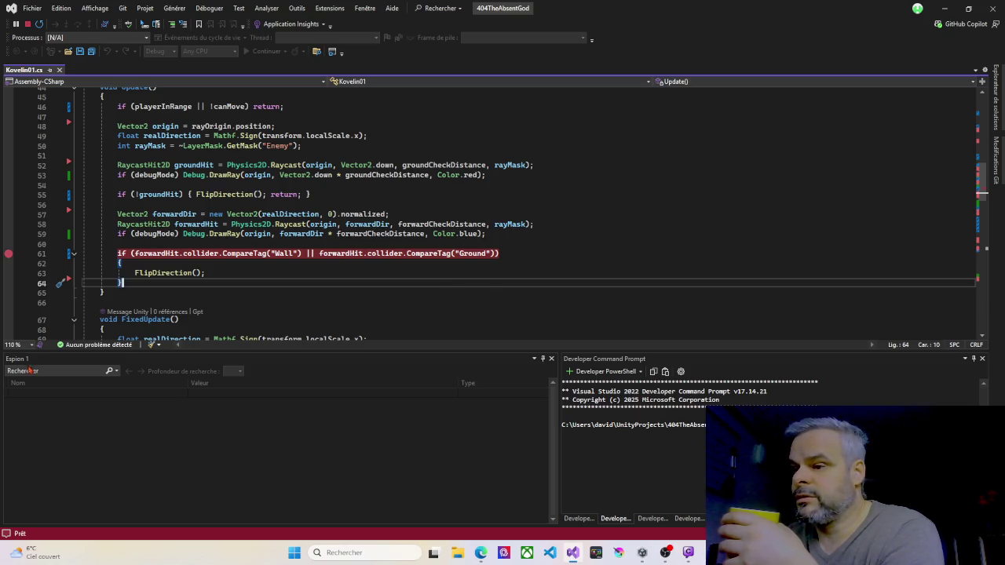
click(944, 8)
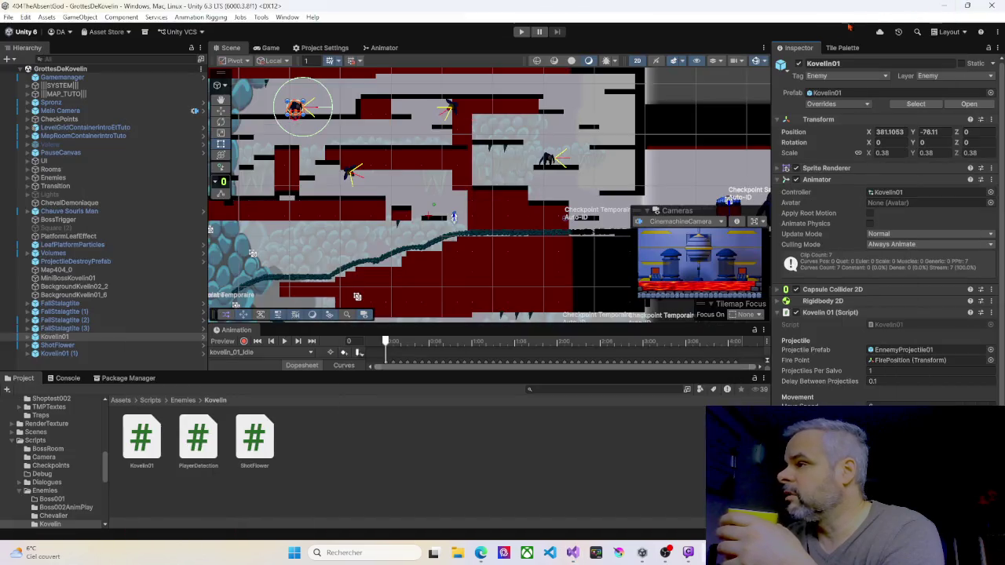
Step: Start Play mode in Unity to trigger the line-61 breakpoint in Kovelin01's Update()
click(520, 31)
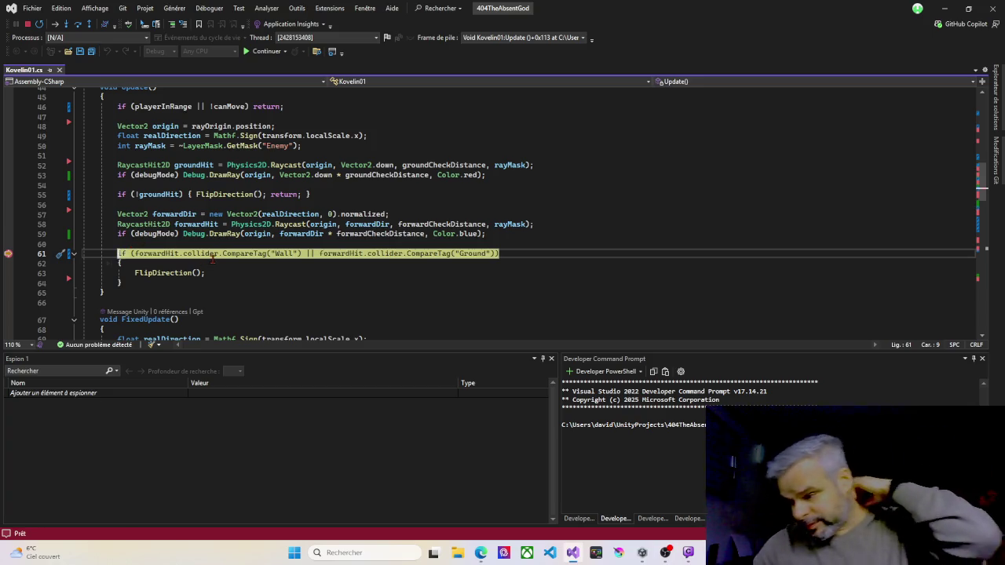
Step: Confirm forwardHit.collider is Limites (BoxCollider2D), step over line 61 with F10, and inspect "Wall"
mouse_move(215, 255)
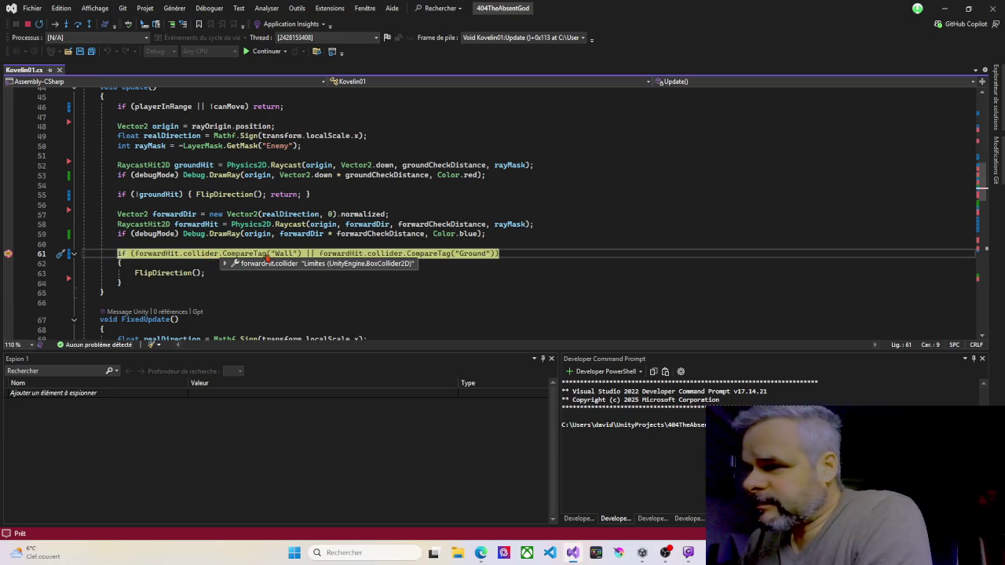
mouse_move(164, 252)
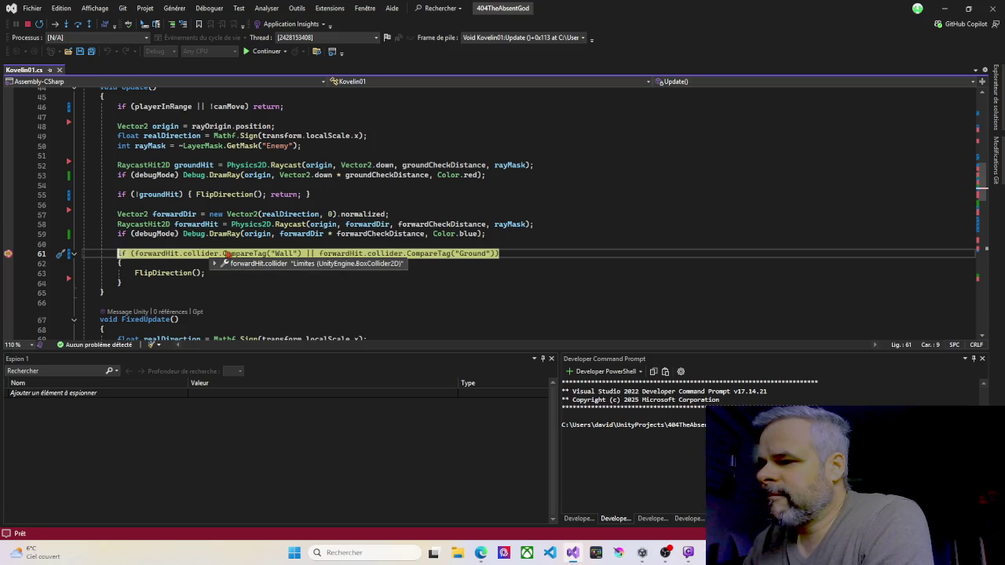
click(291, 253)
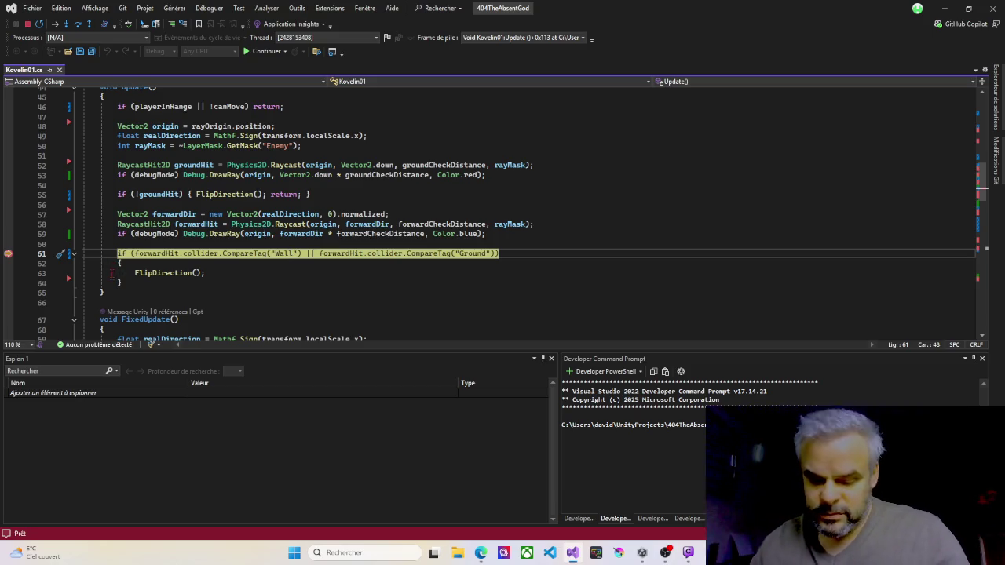
key(F10)
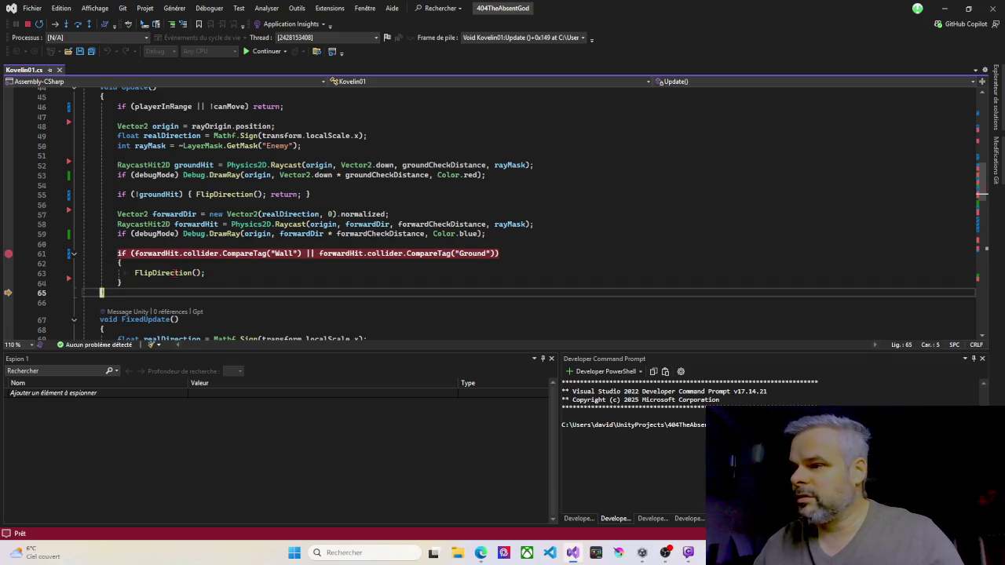
mouse_move(288, 253)
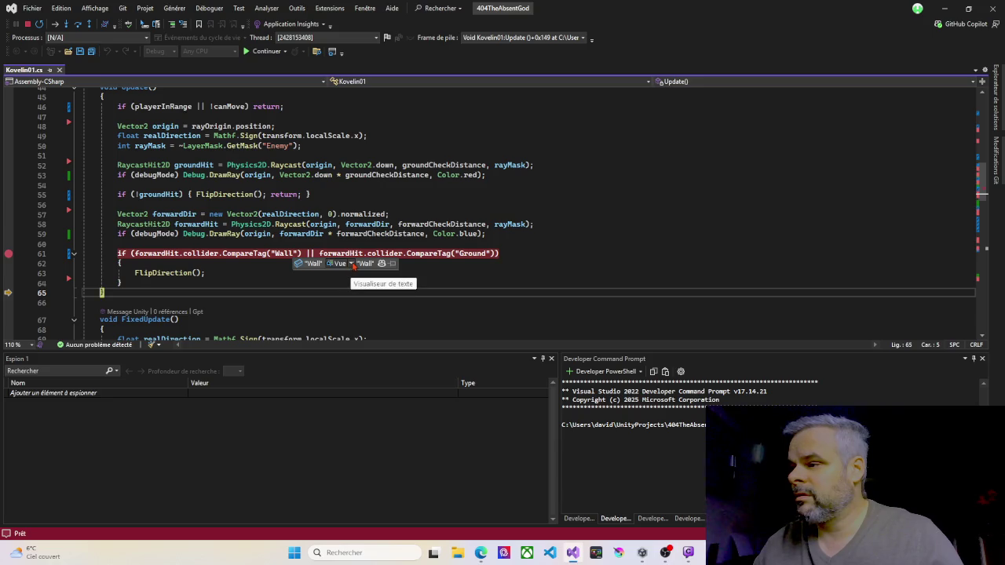
mouse_move(193, 254)
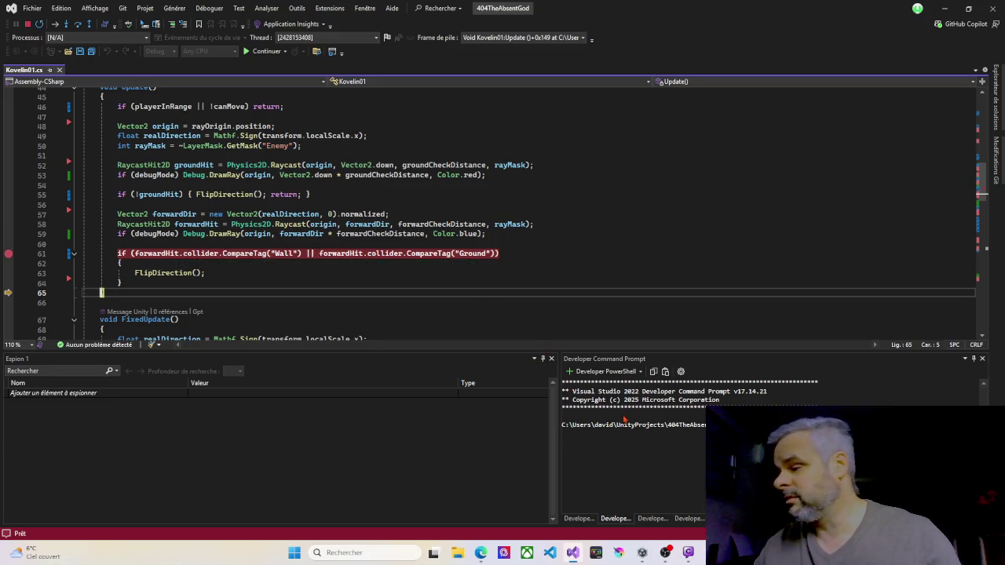
mouse_move(648, 556)
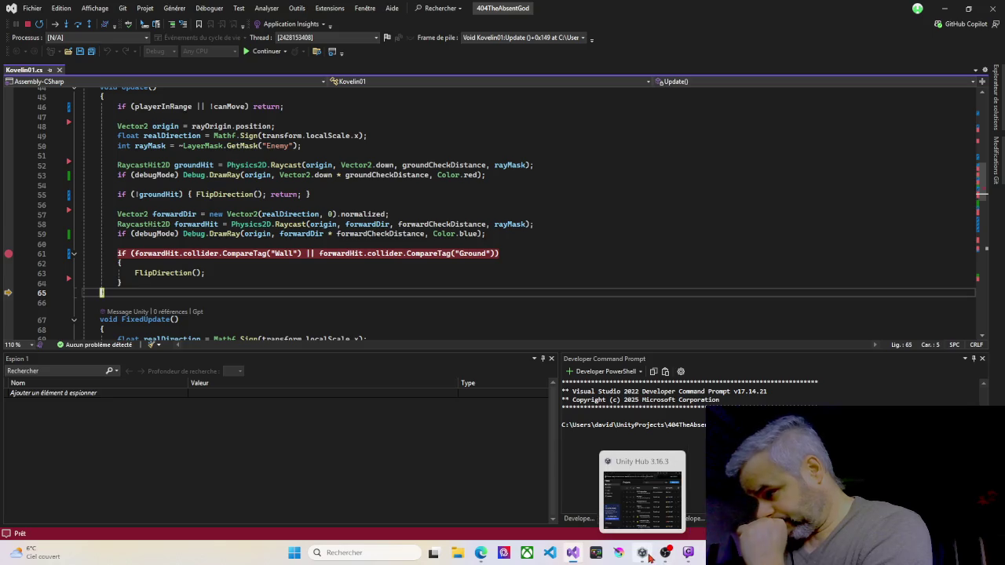